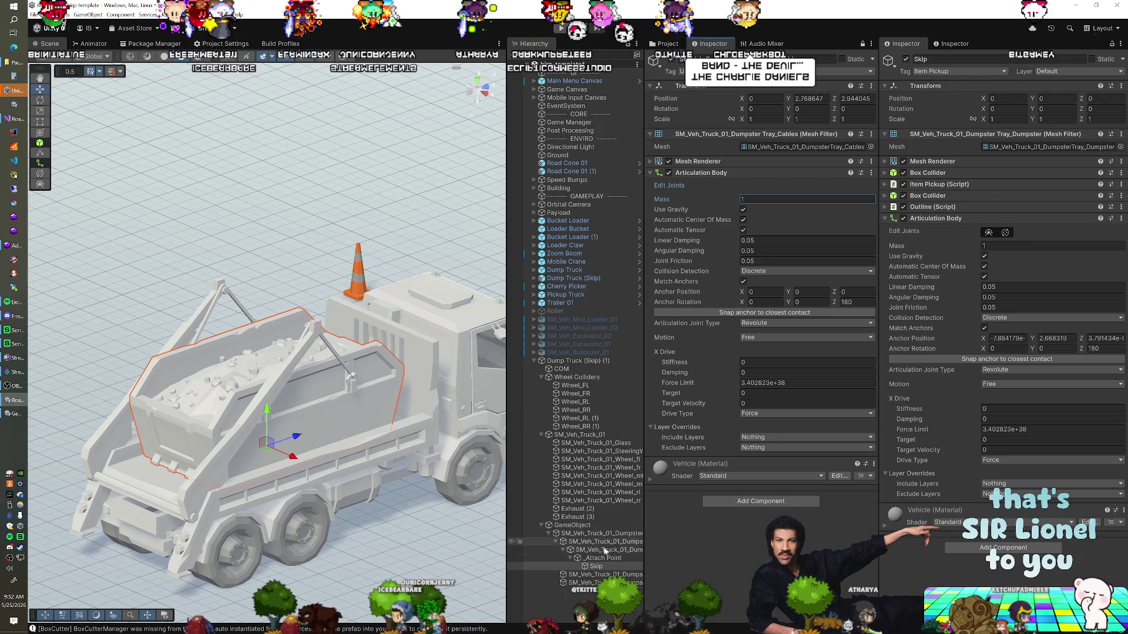
Step: Switch to an orthographic side view and show DumpsterTray_Cables' Articulation Body in an unlocked Inspector
{"action": "left_click", "coordinate": [1005, 233]}
{"action": "left_click", "coordinate": [486, 89]}
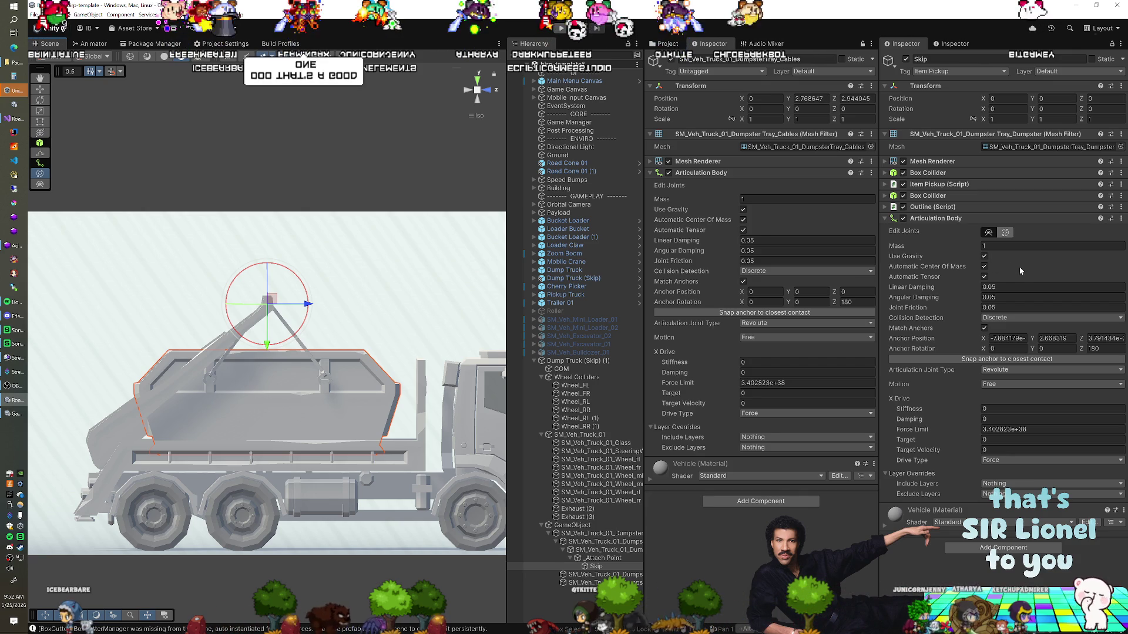
{"action": "left_click", "coordinate": [1006, 233]}
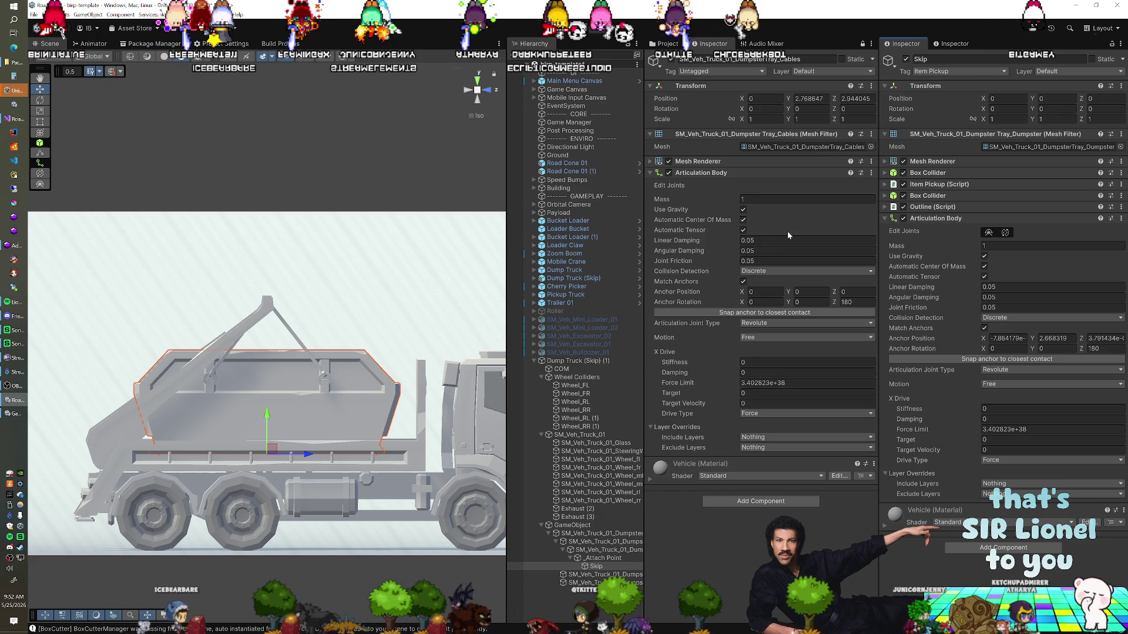
{"action": "left_click", "coordinate": [862, 46]}
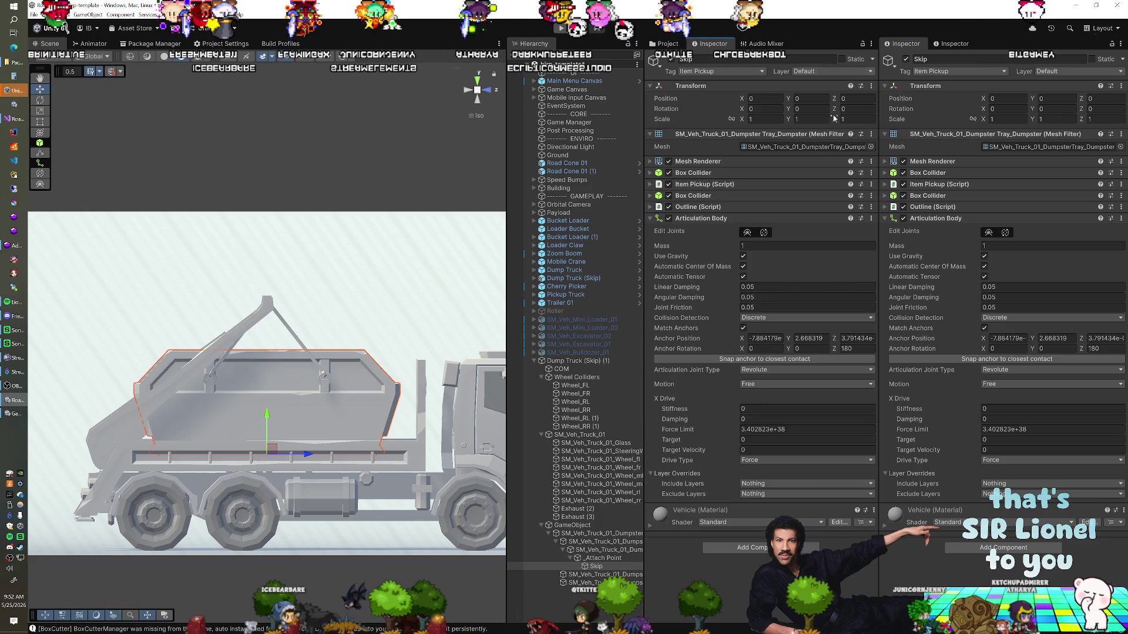
{"action": "left_click", "coordinate": [602, 551]}
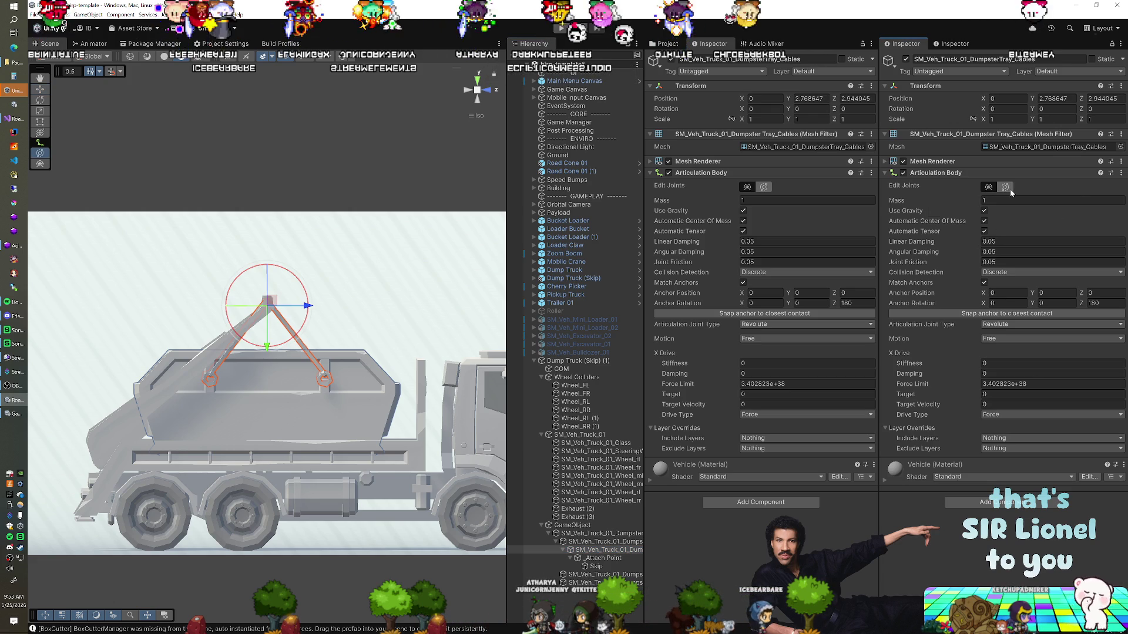
Step: Rotate the cables' joint anchor to about zero and raise it to Y 0.0364808
{"action": "mouse_move", "coordinate": [233, 363]}
{"action": "left_mouse_down"}
{"action": "mouse_move", "coordinate": [464, 380]}
{"action": "mouse_move", "coordinate": [259, 324]}
{"action": "left_mouse_up"}
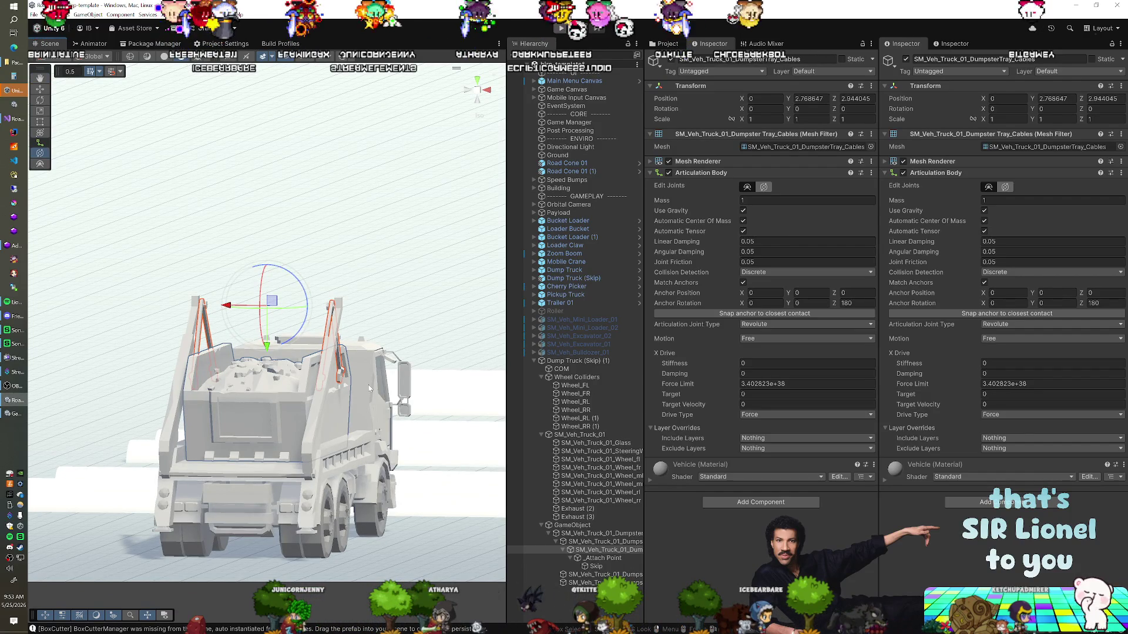
{"action": "mouse_move", "coordinate": [370, 389]}
{"action": "left_mouse_down"}
{"action": "mouse_move", "coordinate": [261, 449]}
{"action": "mouse_move", "coordinate": [290, 440]}
{"action": "left_mouse_up"}
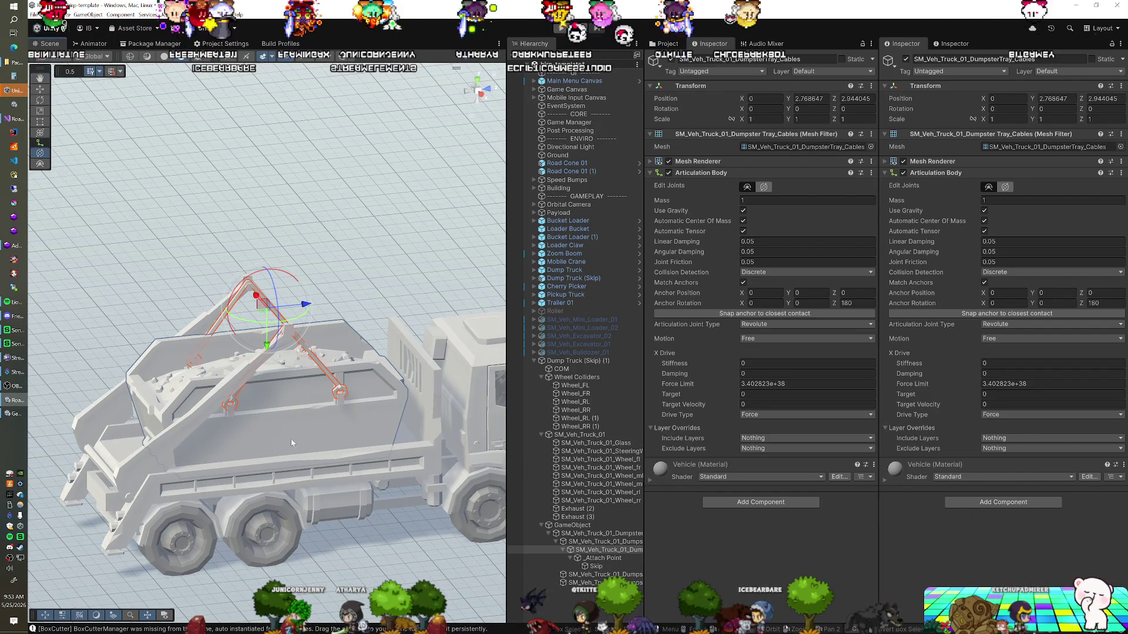
{"action": "mouse_move", "coordinate": [276, 329]}
{"action": "left_mouse_down"}
{"action": "mouse_move", "coordinate": [320, 411]}
{"action": "mouse_move", "coordinate": [323, 432]}
{"action": "mouse_move", "coordinate": [302, 441]}
{"action": "mouse_move", "coordinate": [440, 435]}
{"action": "mouse_move", "coordinate": [258, 438]}
{"action": "left_mouse_up"}
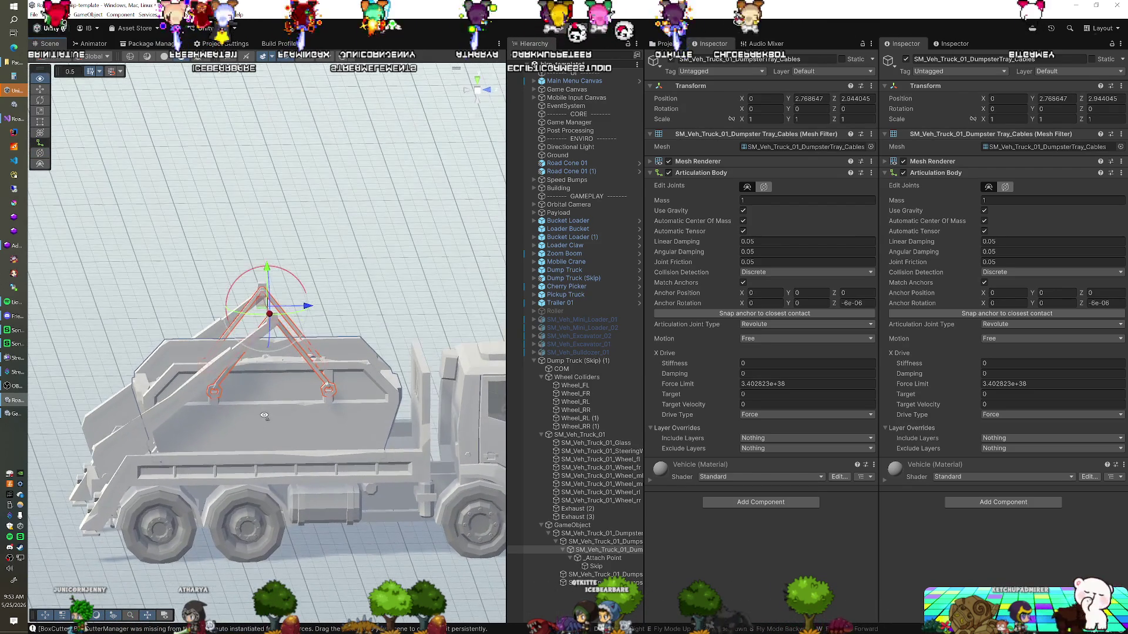
{"action": "left_click", "coordinate": [467, 90]}
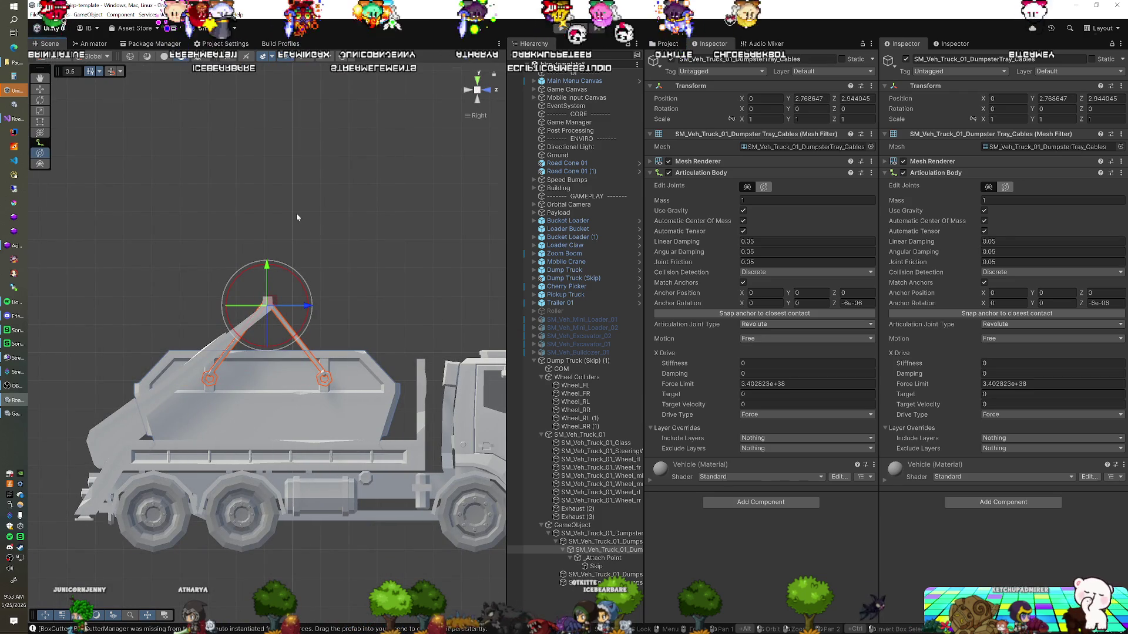
{"action": "left_click_drag", "start_coordinate": [268, 267], "coordinate": [267, 263]}
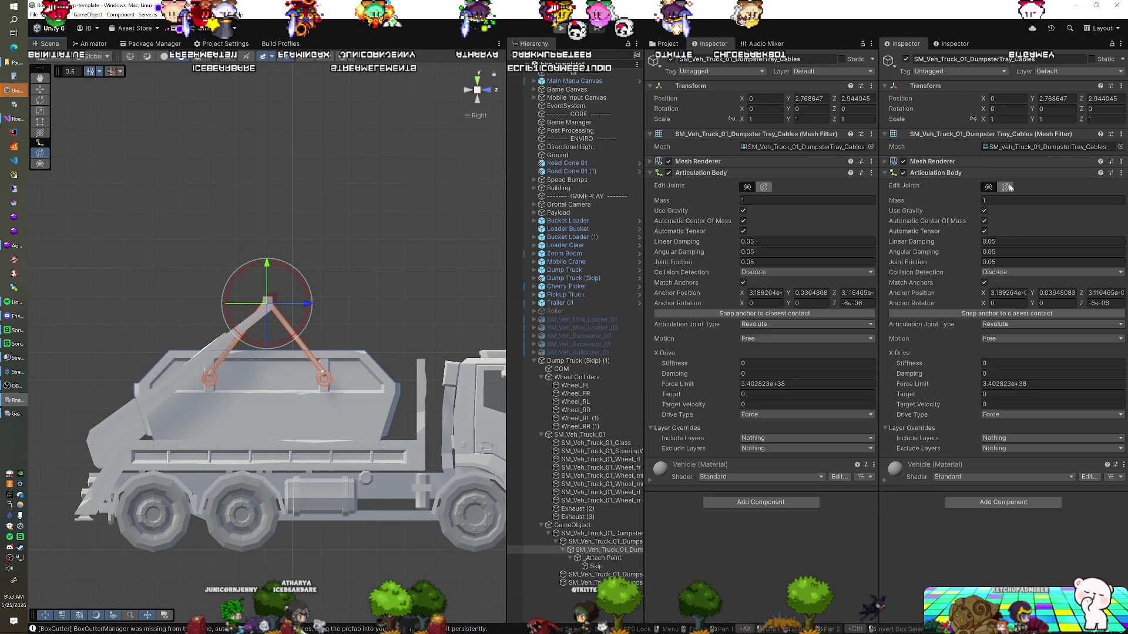
{"action": "key", "text": "w"}
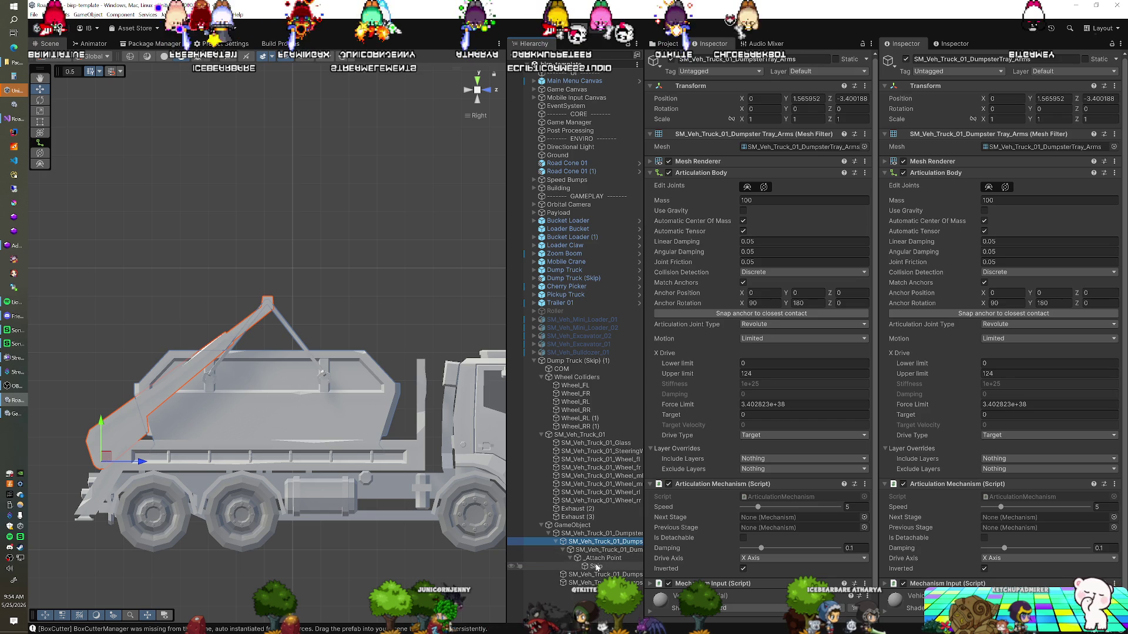
Step: Check the Cables, Arms and Skip objects in turn ahead of the play test
{"action": "left_click", "coordinate": [599, 551]}
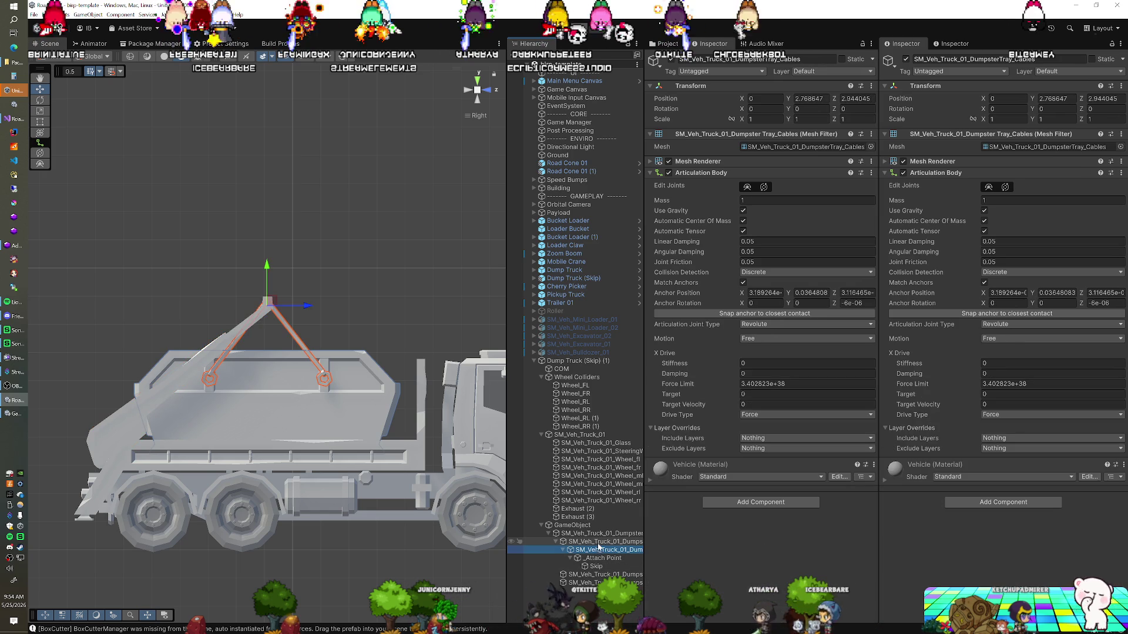
{"action": "left_click", "coordinate": [599, 542]}
{"action": "left_click", "coordinate": [591, 566]}
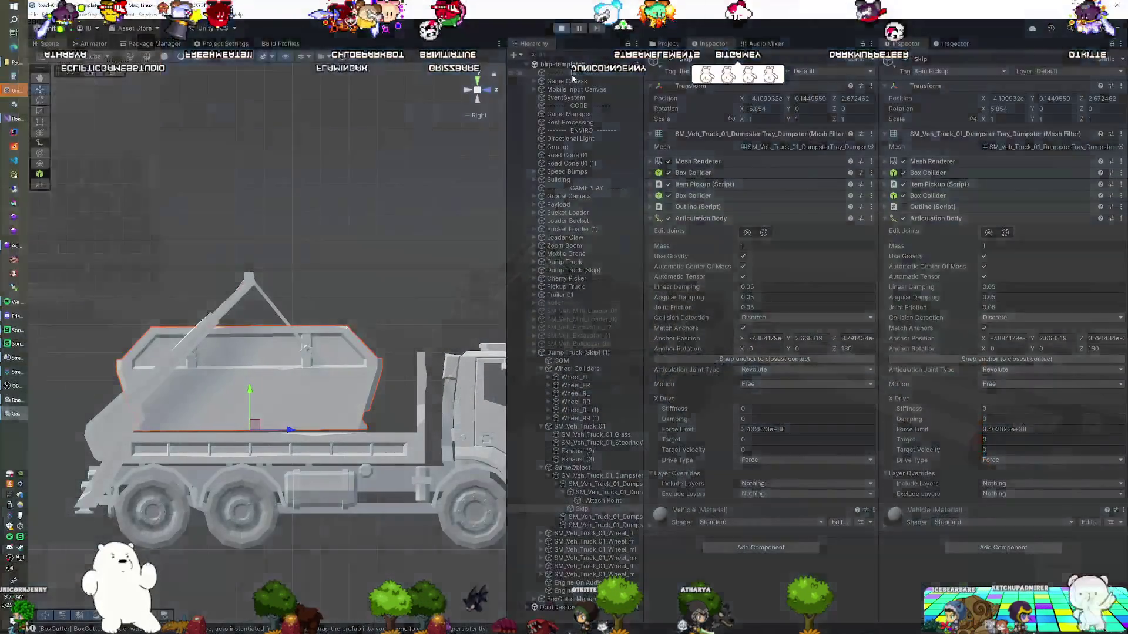
Step: Select the UI group object in the Hierarchy
{"action": "left_click", "coordinate": [572, 73]}
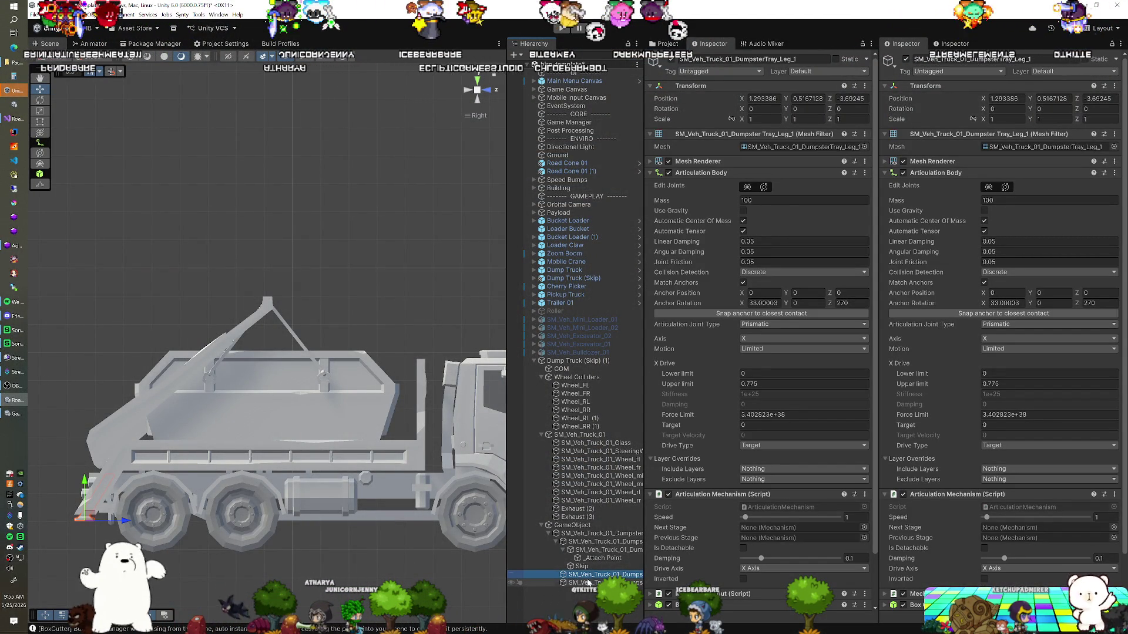
Step: Check the Skip's Free Revolute joint, then return to DumpsterTray_Cables' Articulation Body
{"action": "left_click", "coordinate": [592, 550]}
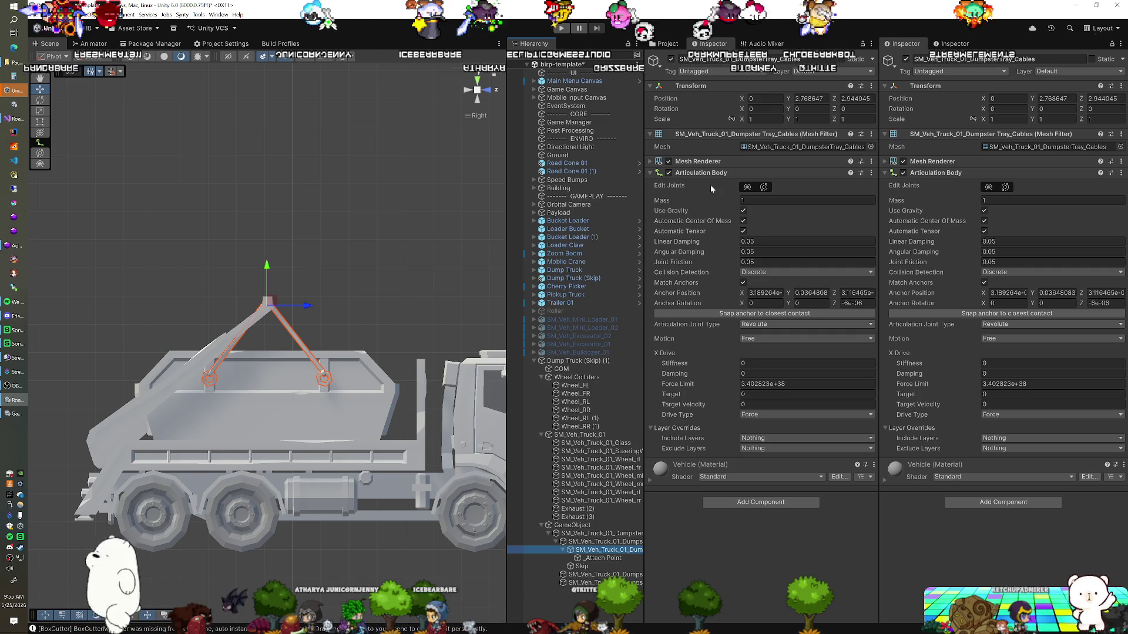
{"action": "left_click", "coordinate": [575, 568]}
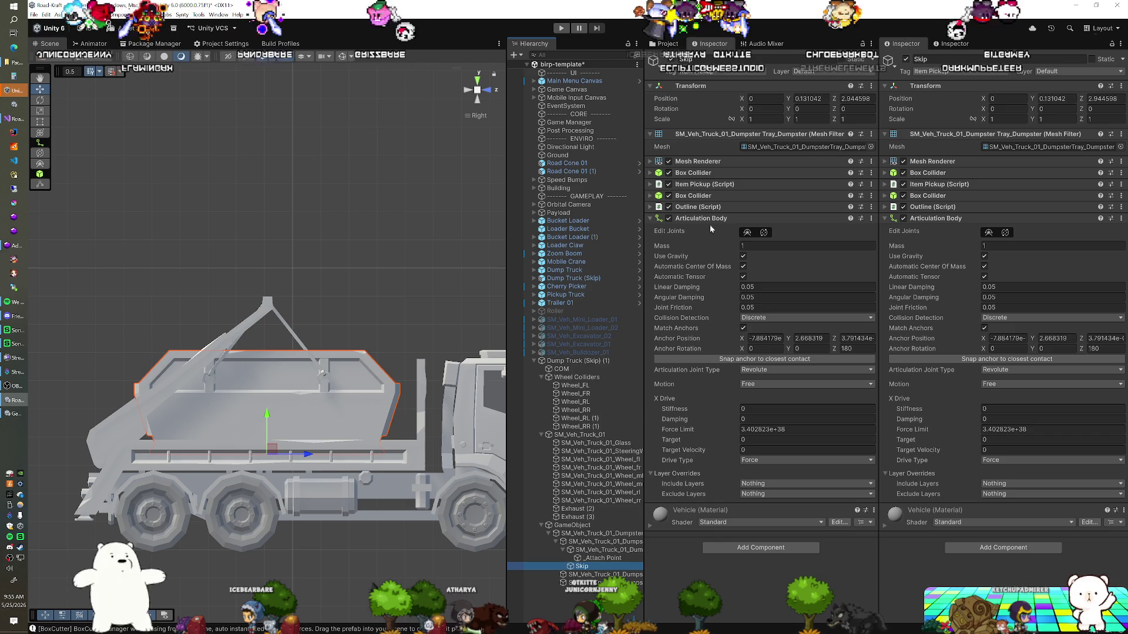
{"action": "left_click", "coordinate": [608, 551]}
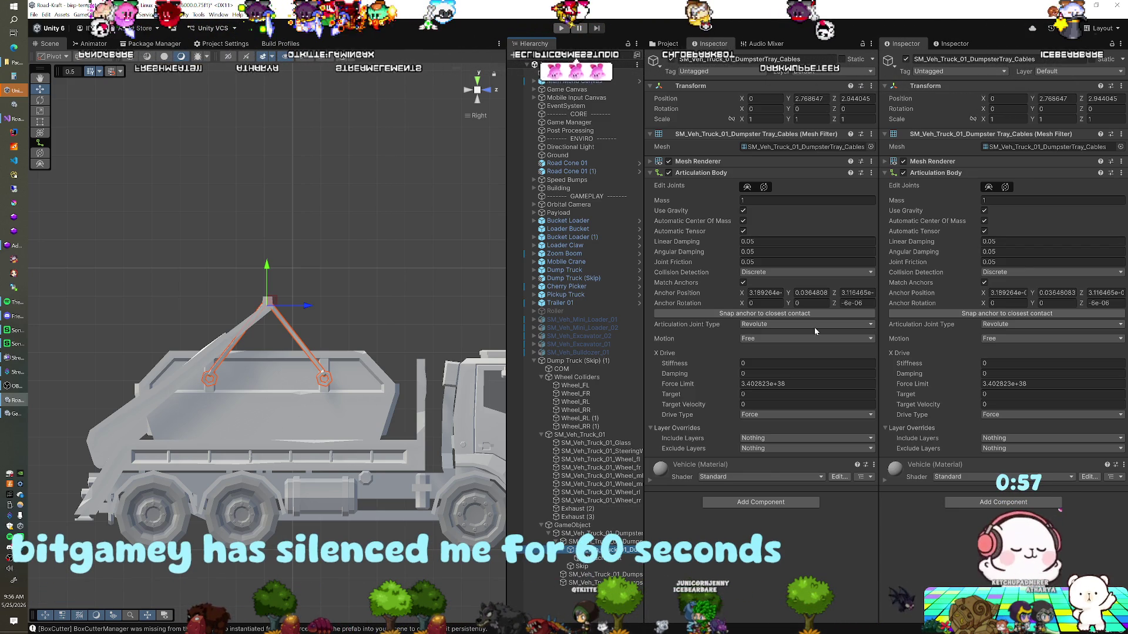
Step: Remove the Articulation Body component from DumpsterTray_Cables
{"action": "right_click", "coordinate": [693, 172]}
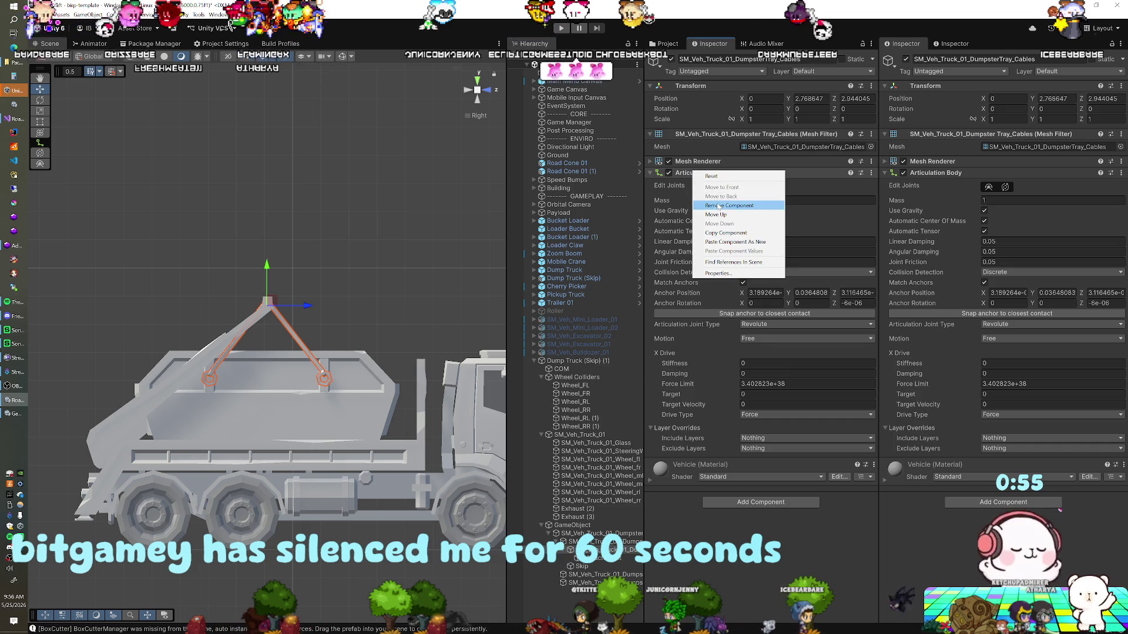
{"action": "left_click", "coordinate": [722, 203]}
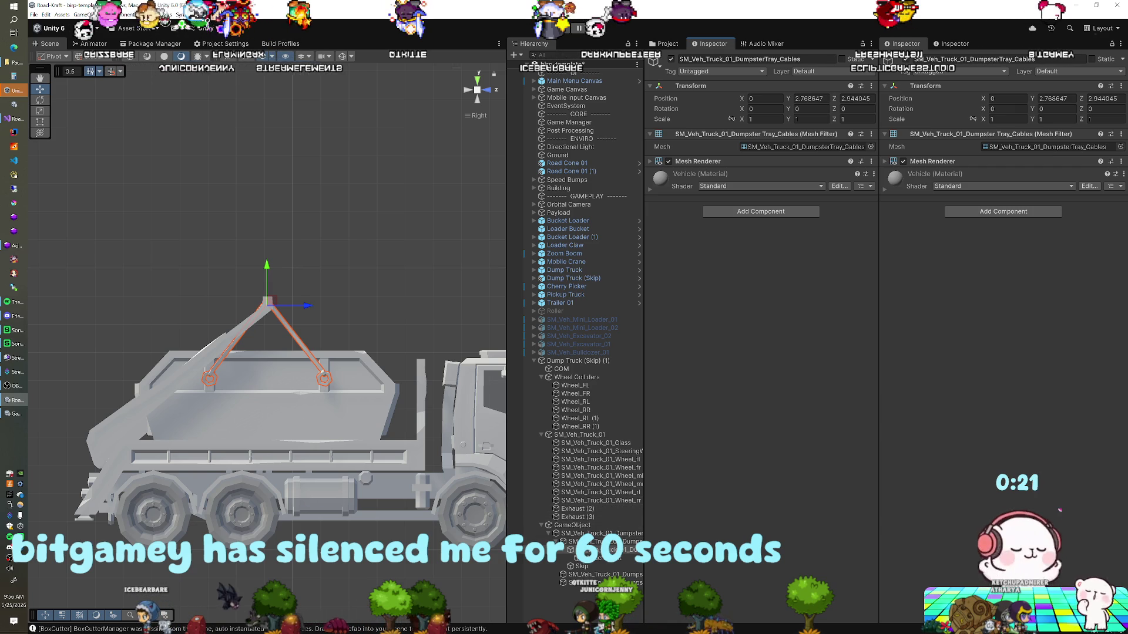
Step: Review Skip, Cables and _Attach Point, then bring up the Skip's Articulation Body component options
{"action": "left_click", "coordinate": [582, 567]}
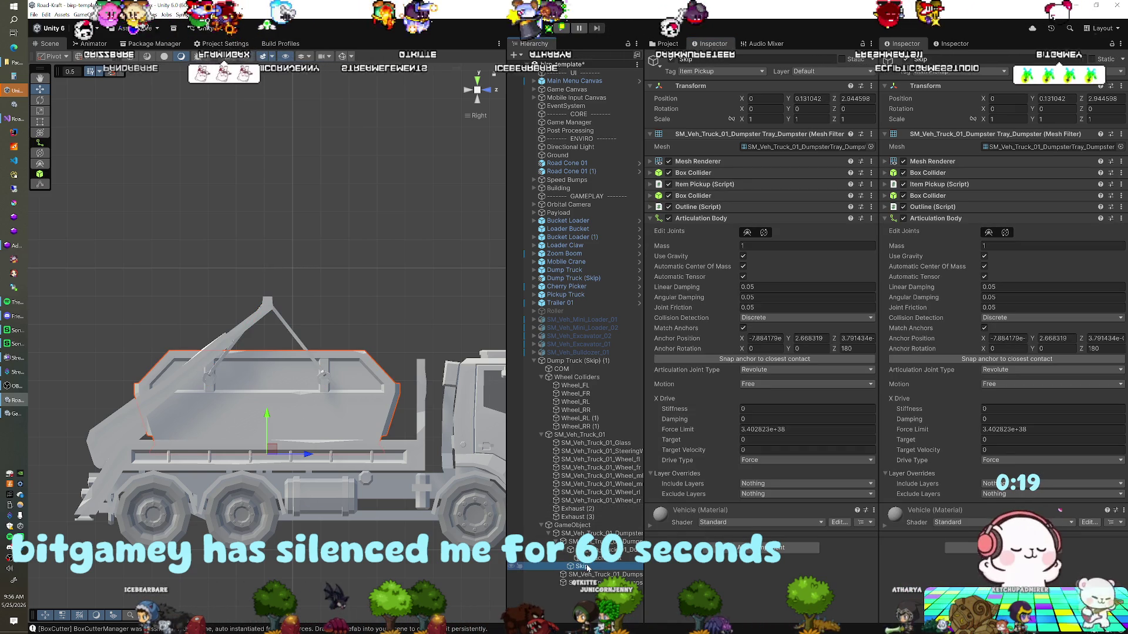
{"action": "left_click", "coordinate": [597, 551]}
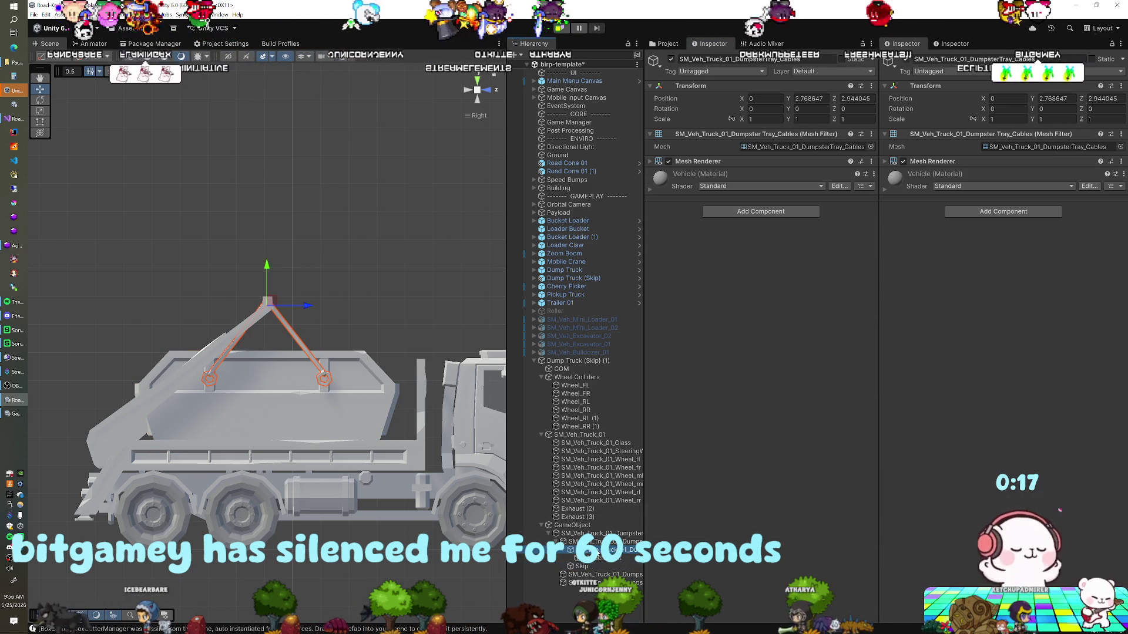
{"action": "left_click", "coordinate": [596, 559]}
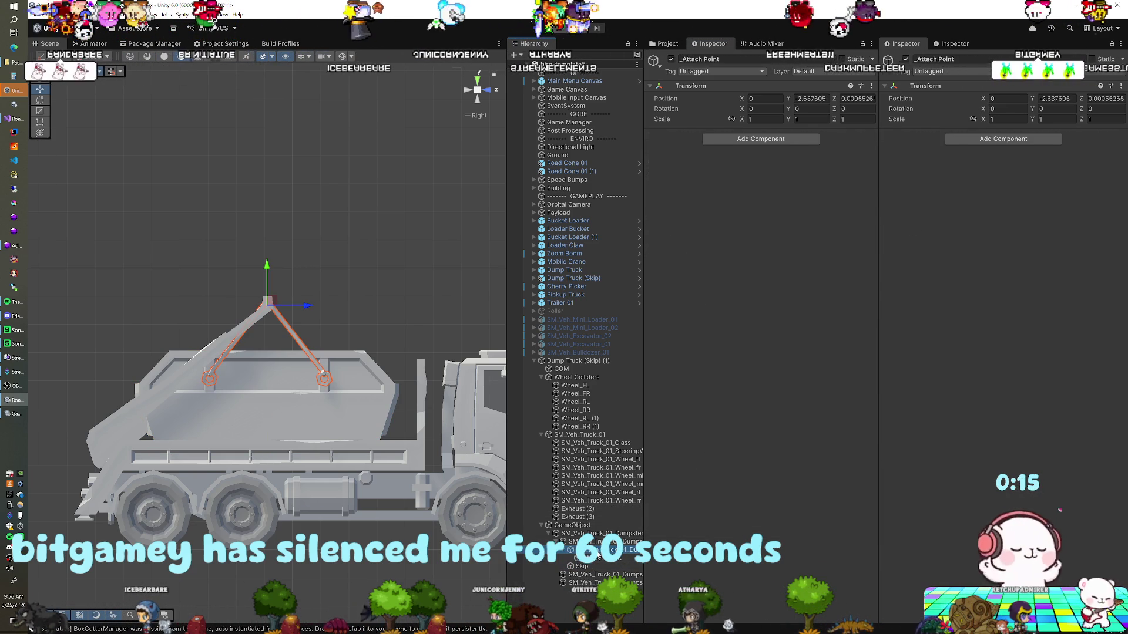
{"action": "key", "text": "Up"}
{"action": "key", "text": "Down"}
{"action": "key", "text": "Down"}
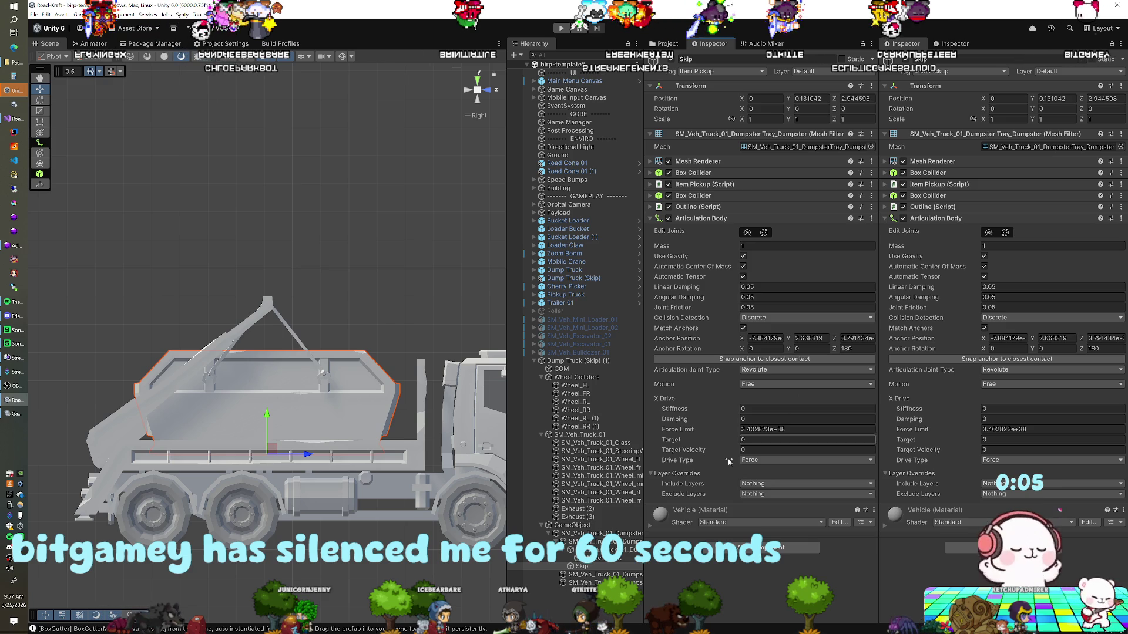
{"action": "left_click", "coordinate": [599, 551]}
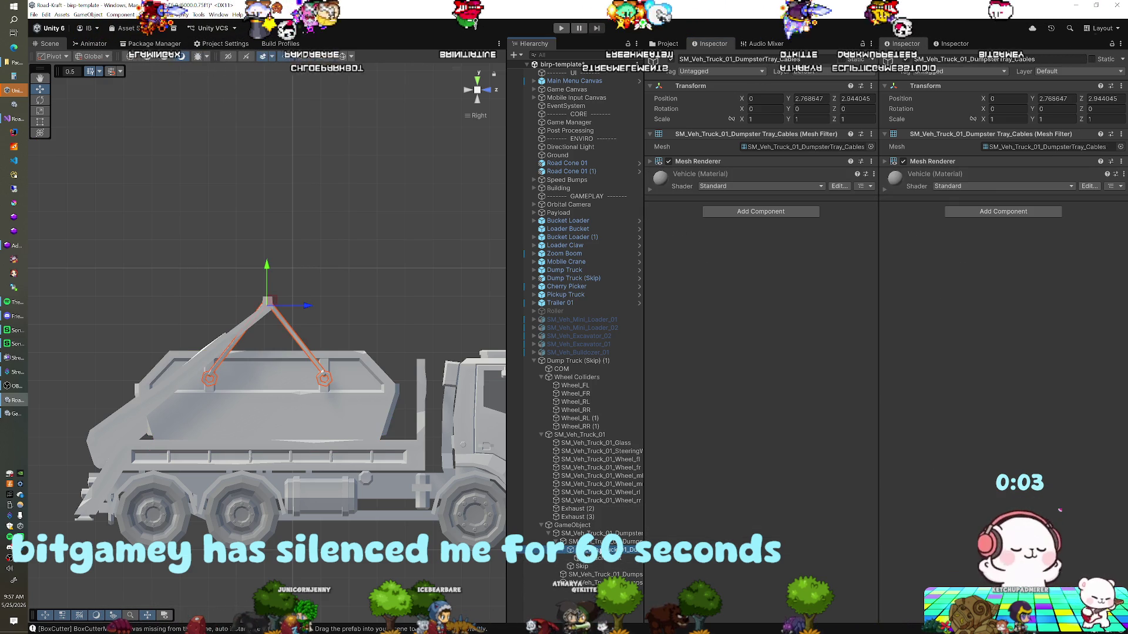
{"action": "left_click", "coordinate": [588, 566]}
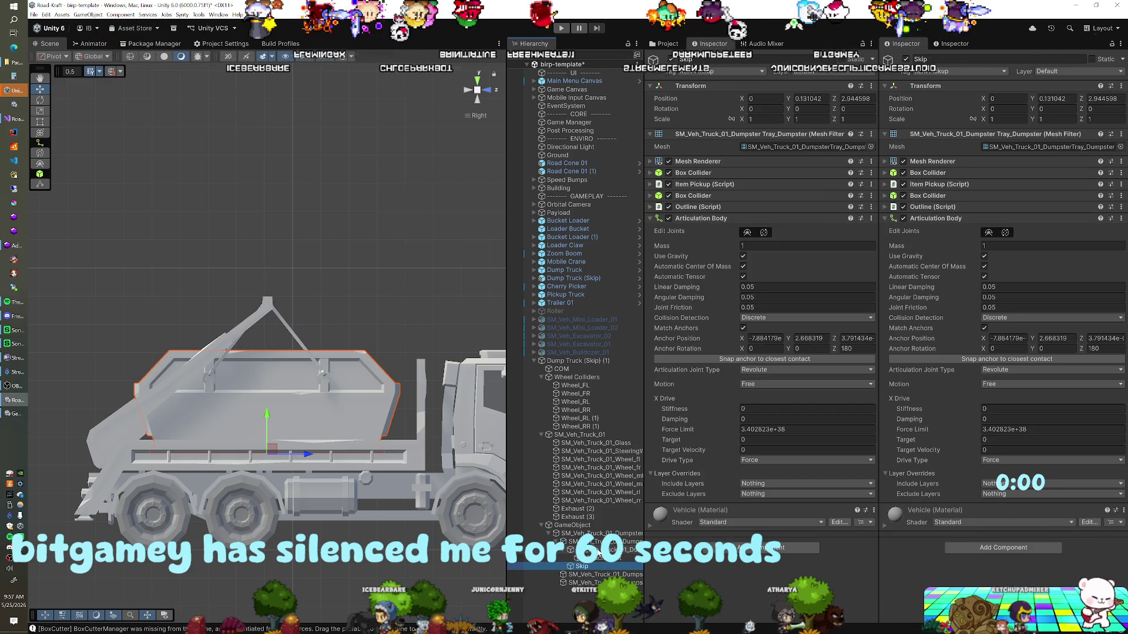
{"action": "right_click", "coordinate": [719, 219]}
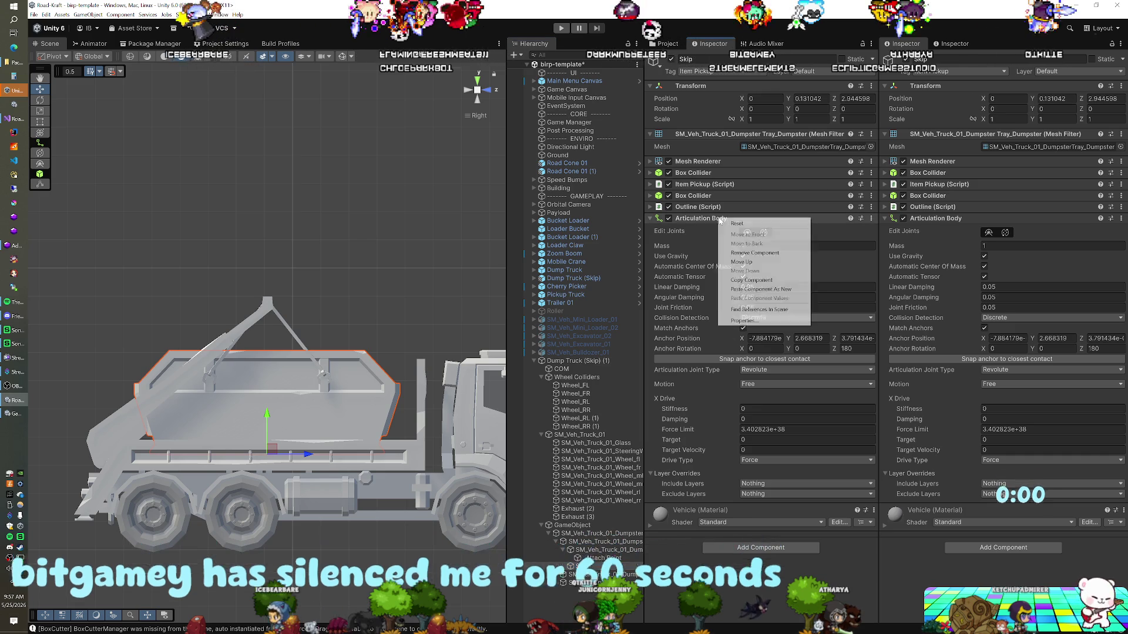
Step: Paste the copied Articulation Body onto DumpsterTray_Cables as a new component
{"action": "key", "text": "Escape"}
{"action": "left_click", "coordinate": [605, 550]}
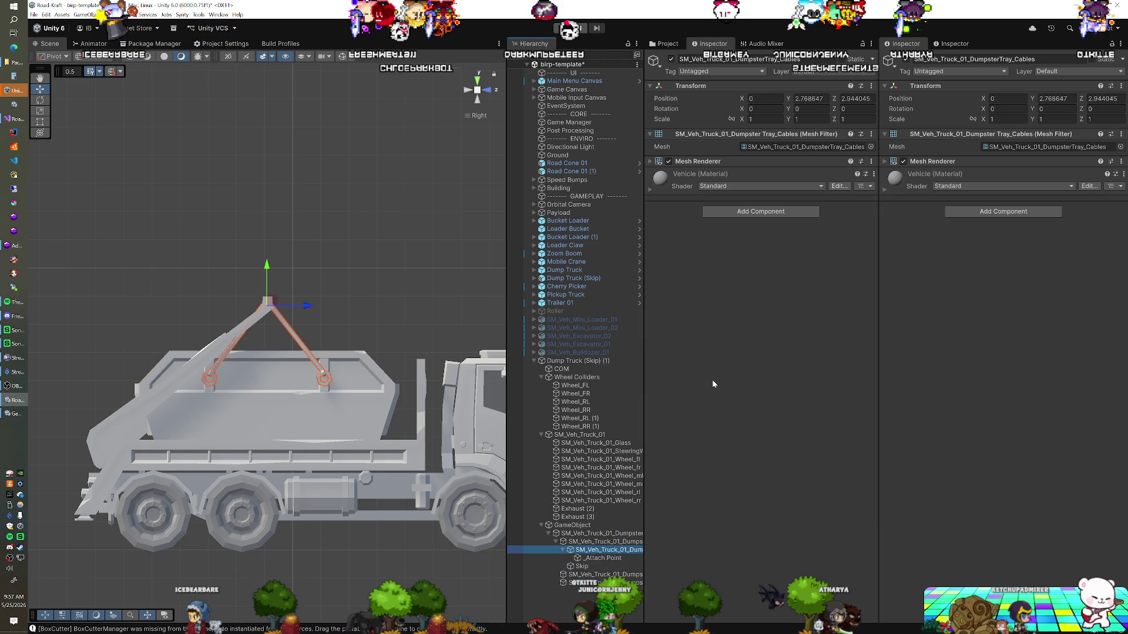
{"action": "right_click", "coordinate": [701, 161]}
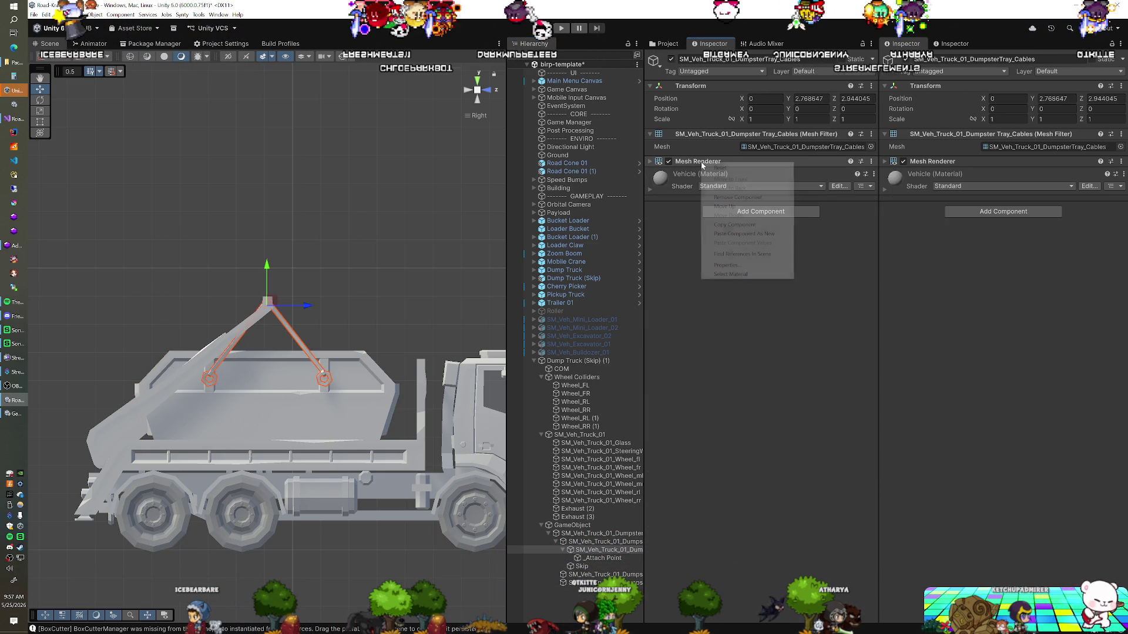
{"action": "left_click", "coordinate": [732, 234]}
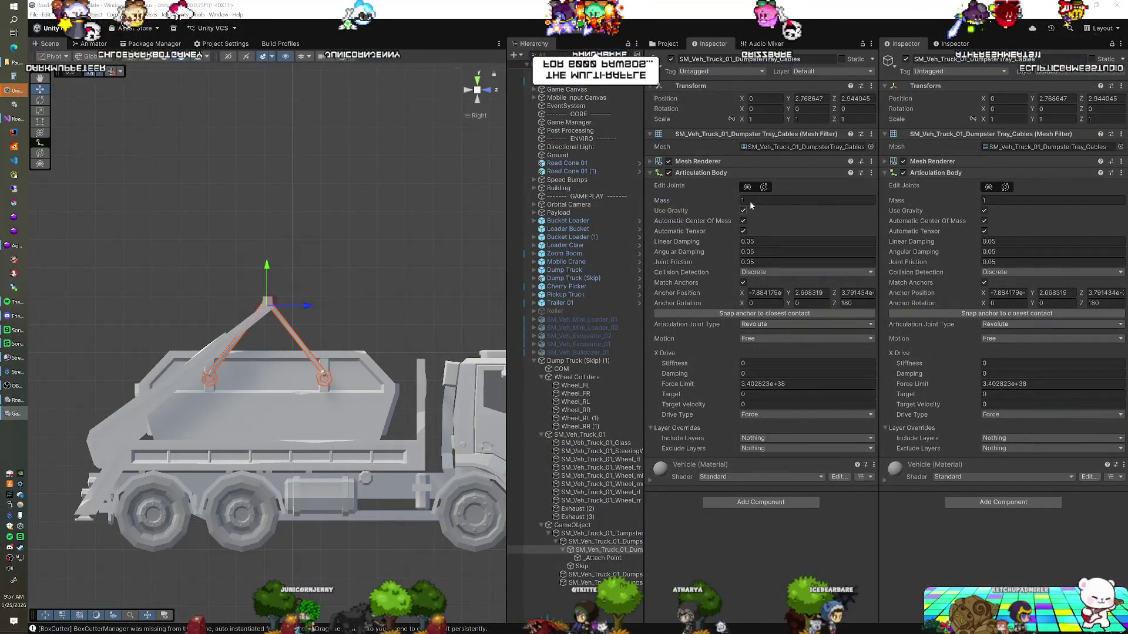
Step: Move the cables' joint anchor down onto the skip's top, to Y 0.05211584
{"action": "left_click", "coordinate": [763, 187]}
{"action": "left_click_drag", "start_coordinate": [267, 197], "coordinate": [276, 342]}
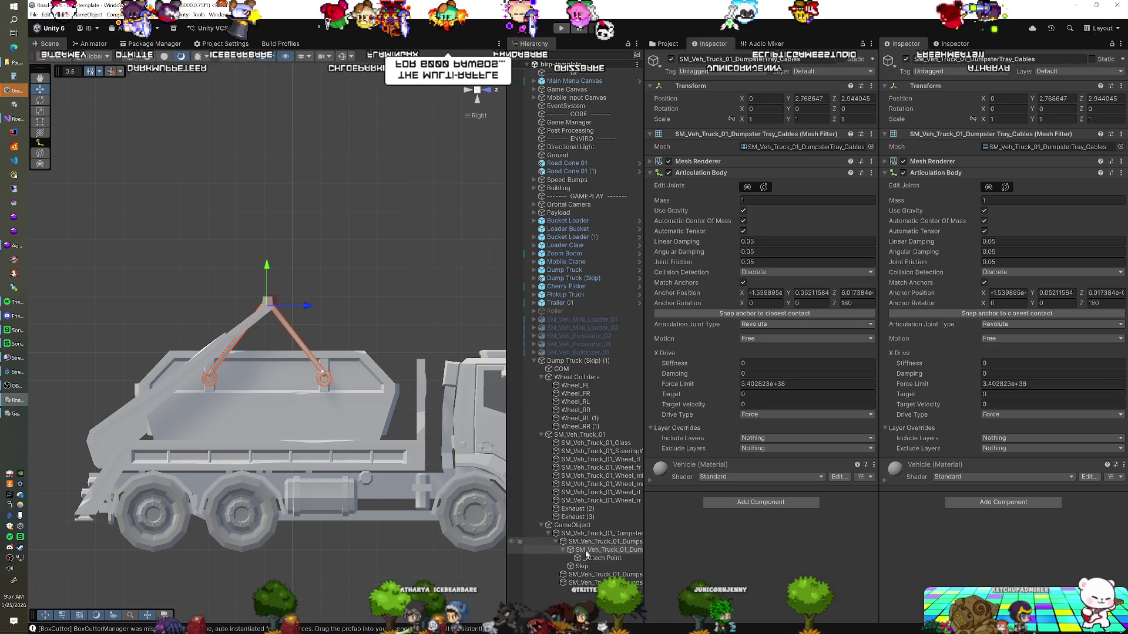
{"action": "left_click", "coordinate": [583, 567]}
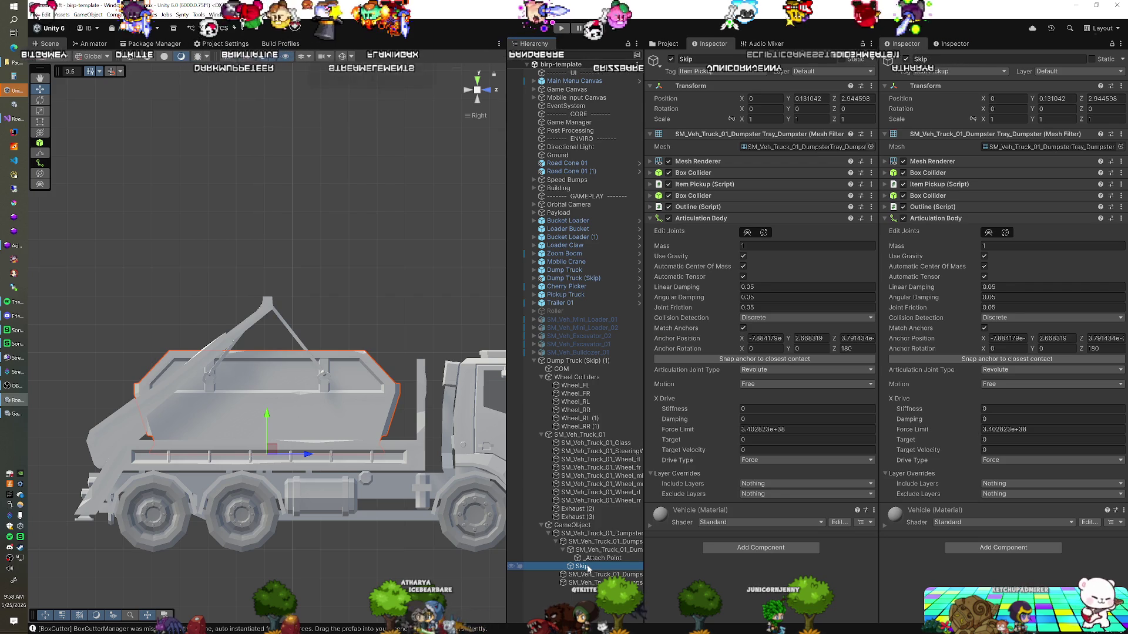
{"action": "left_click", "coordinate": [588, 550]}
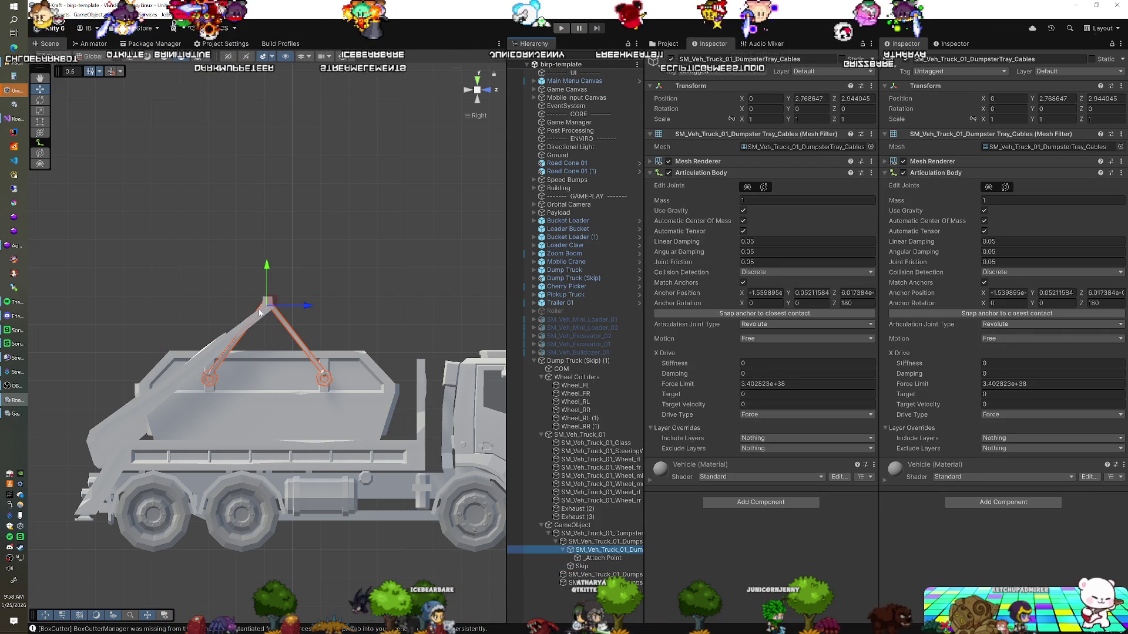
Step: Run a play test, recheck the cables' joint, and select Dump Truck (Skip) (1)
{"action": "left_click", "coordinate": [561, 28]}
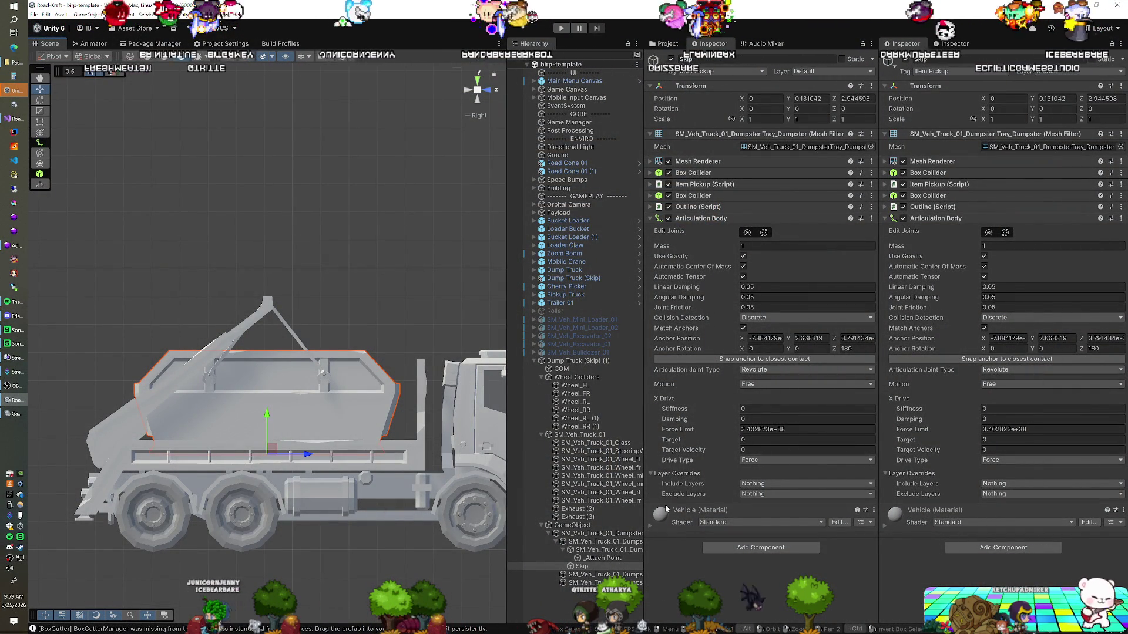
{"action": "left_click", "coordinate": [606, 550]}
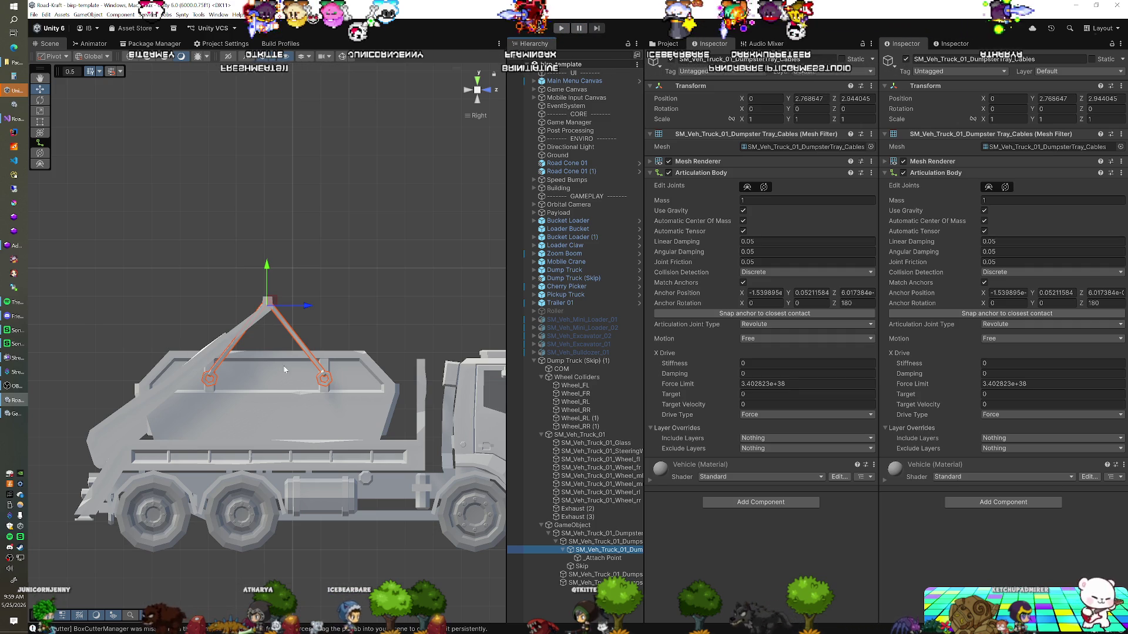
{"action": "left_click", "coordinate": [584, 362]}
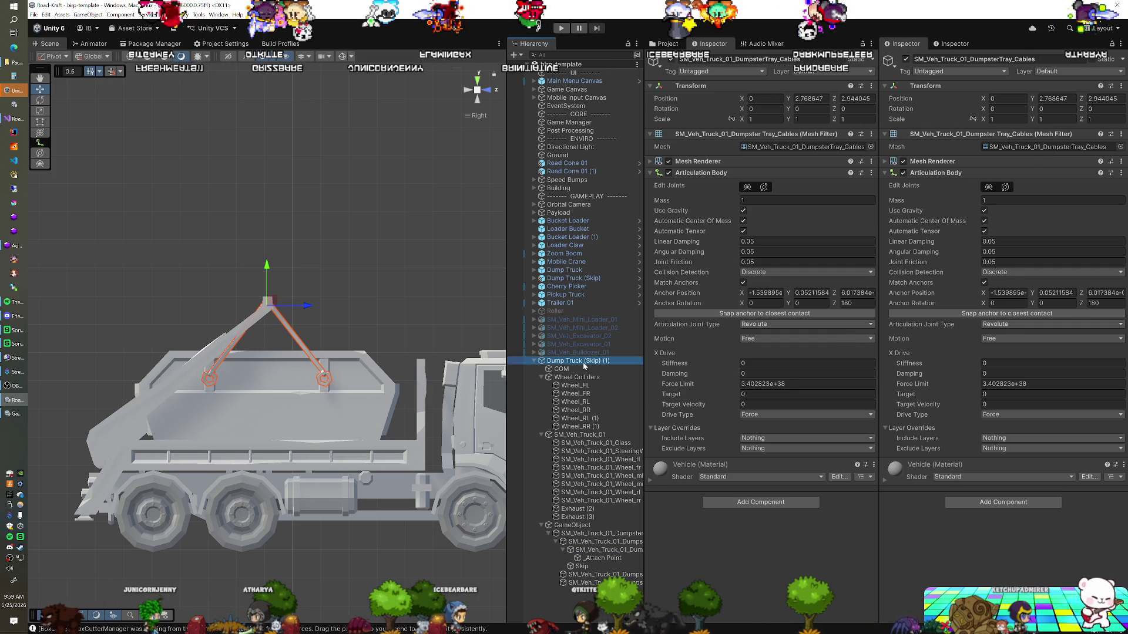
Step: Delete Dump Truck (Skip) (1), review the original Skip's Fixed Joint, and play the scene
{"action": "key", "text": "Delete"}
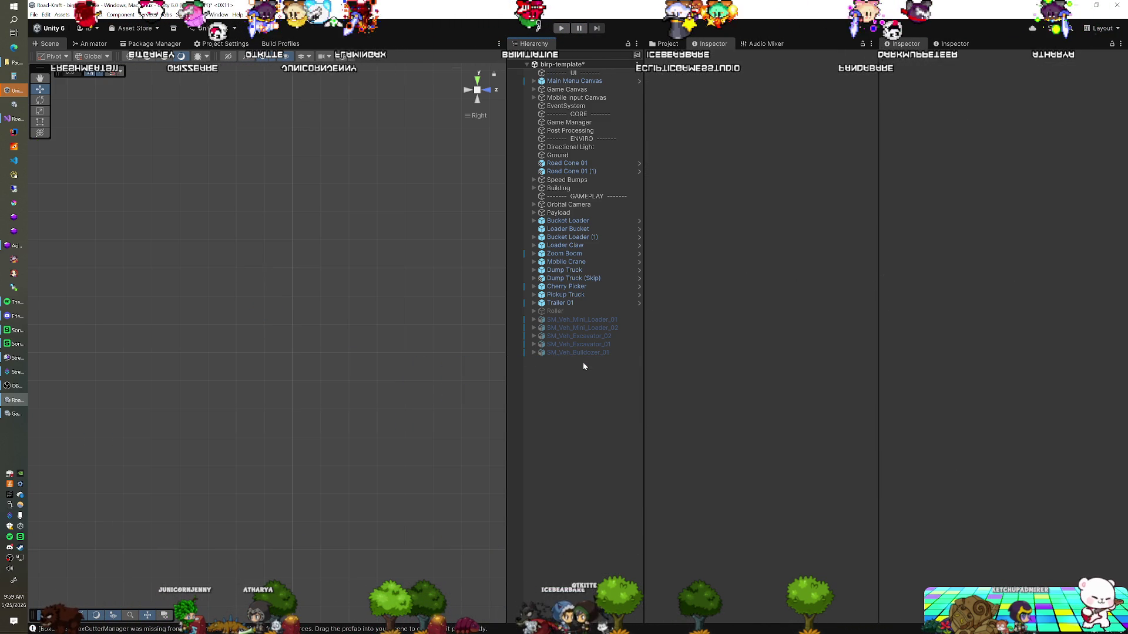
{"action": "left_click", "coordinate": [572, 281]}
{"action": "left_click", "coordinate": [533, 279]}
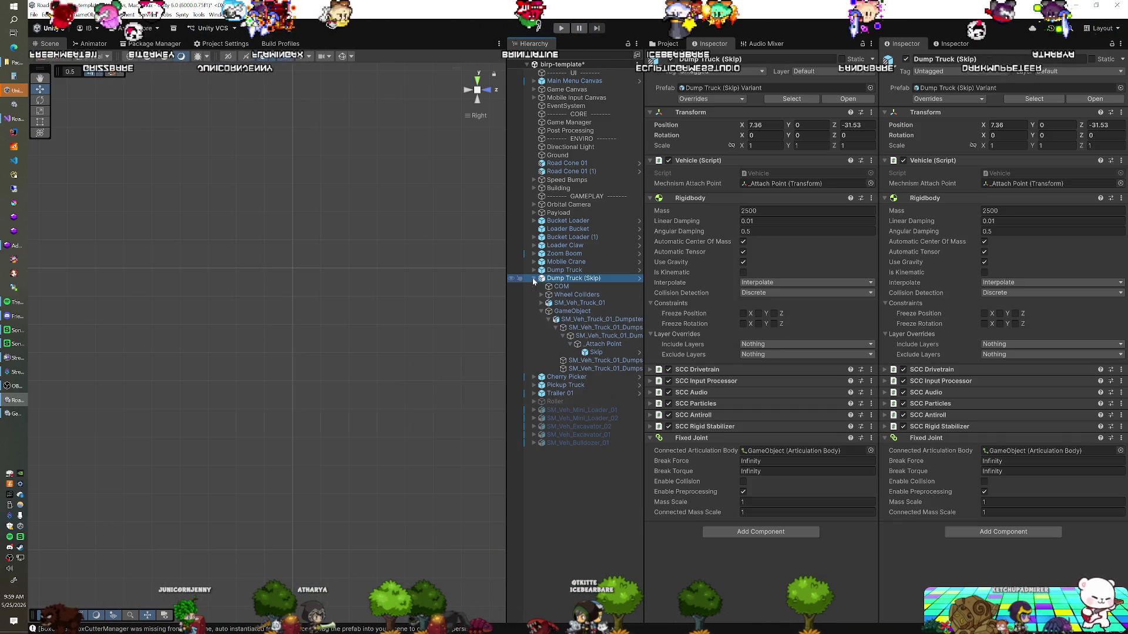
{"action": "left_click", "coordinate": [594, 337]}
{"action": "left_click", "coordinate": [595, 353]}
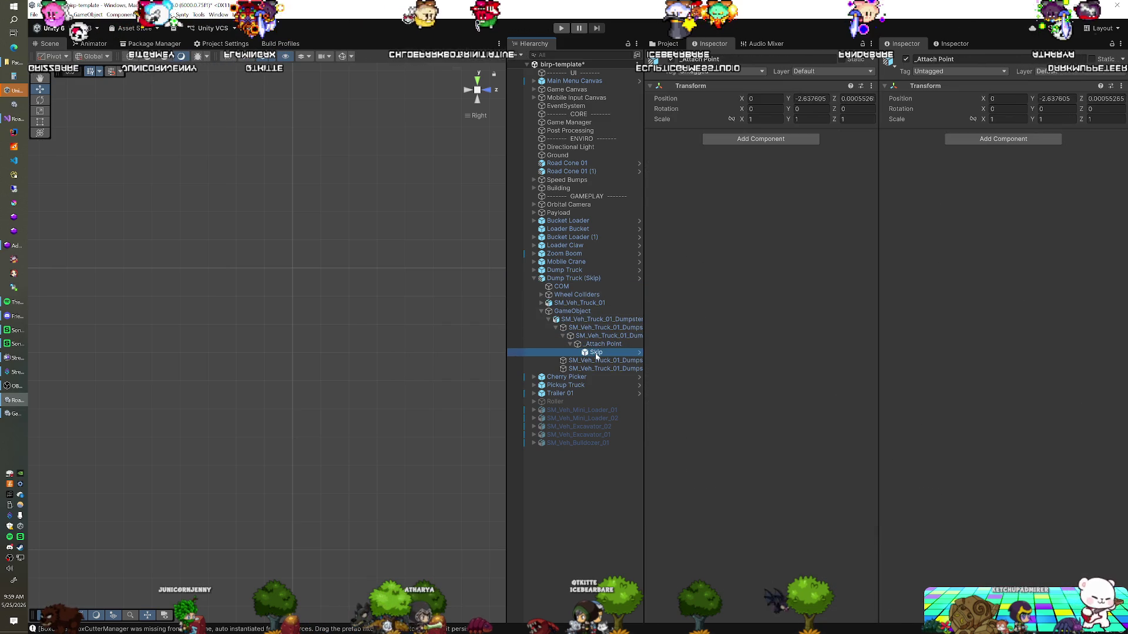
{"action": "scroll", "coordinate": [822, 350], "scroll_direction": "down", "scroll_amount": 1}
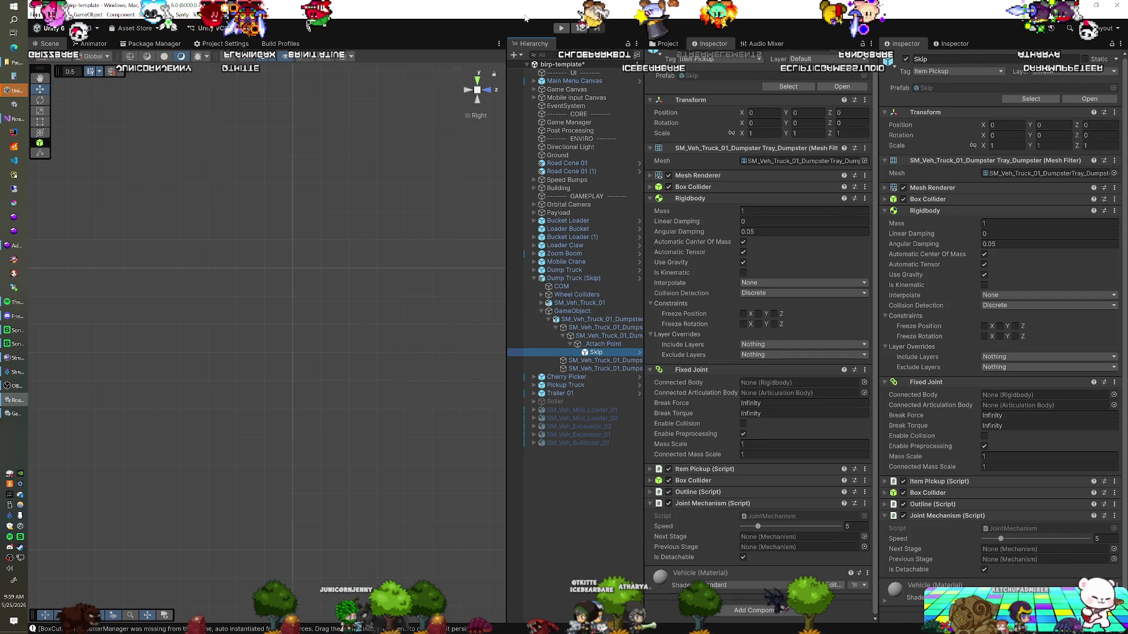
{"action": "left_click", "coordinate": [558, 28]}
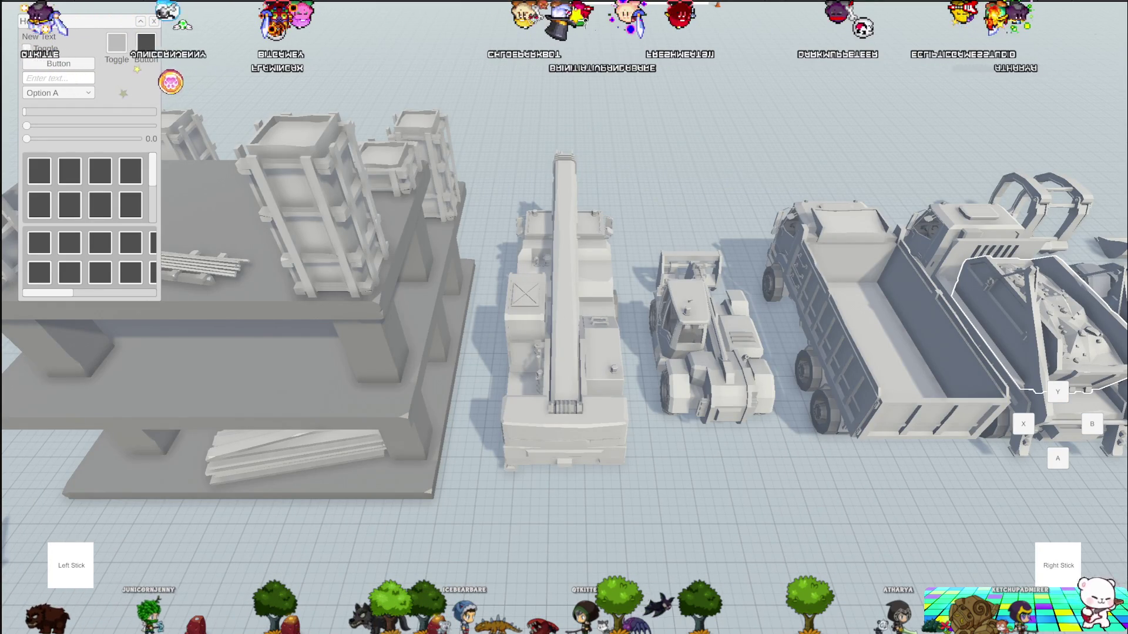
Step: Stop the play test, reset the truck's position to the origin, and play the scene again
{"action": "key", "text": "ctrl+p"}
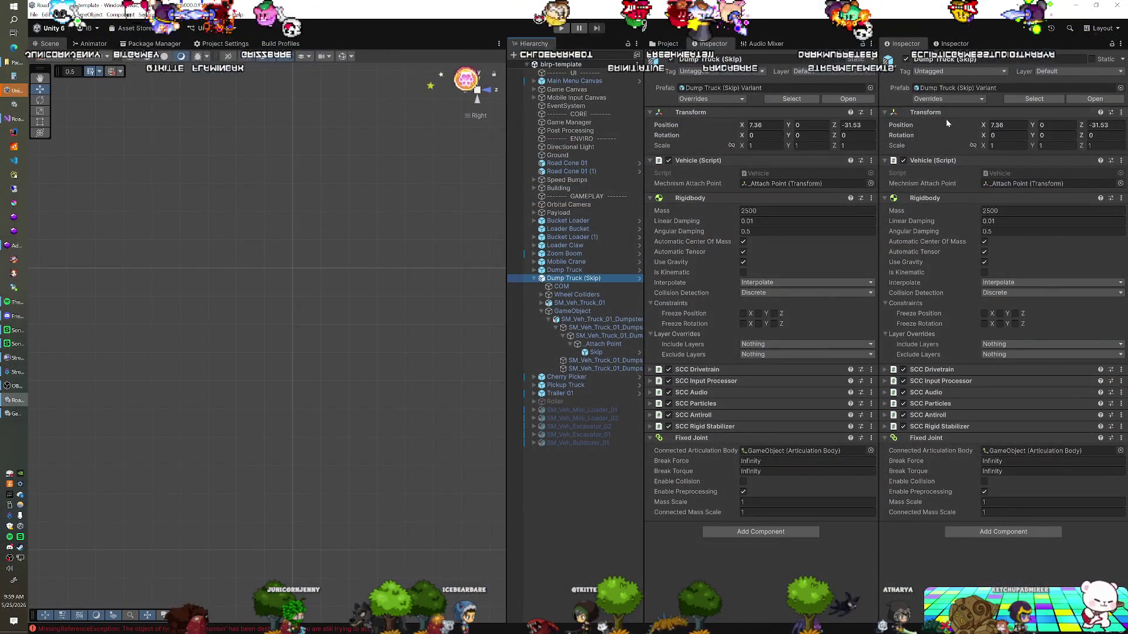
{"action": "right_click", "coordinate": [938, 113]}
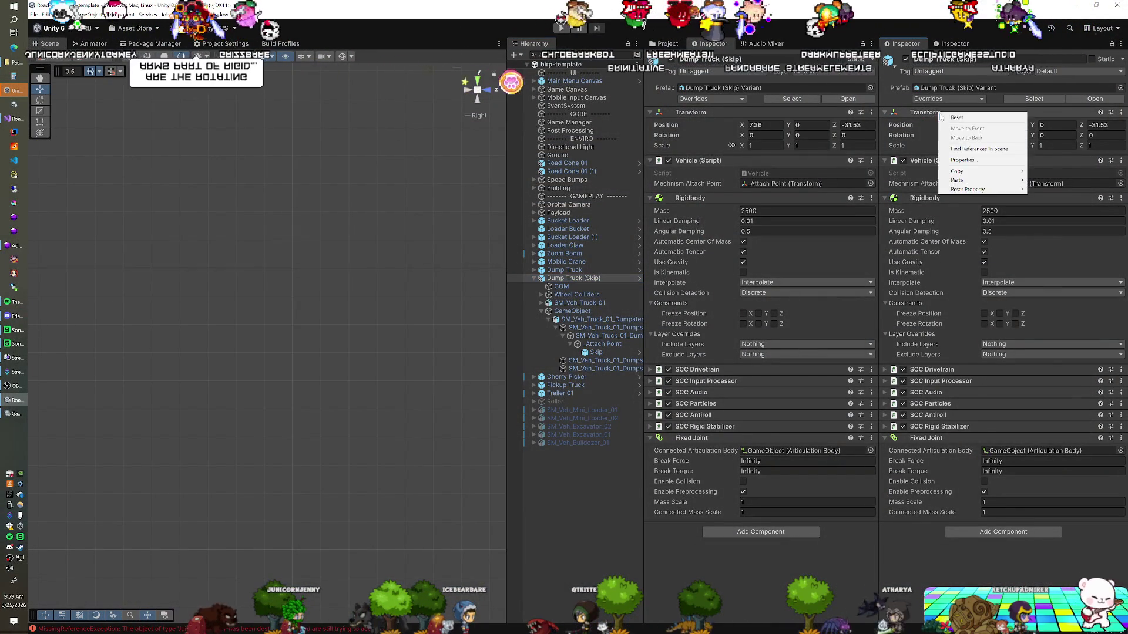
{"action": "left_click", "coordinate": [954, 117]}
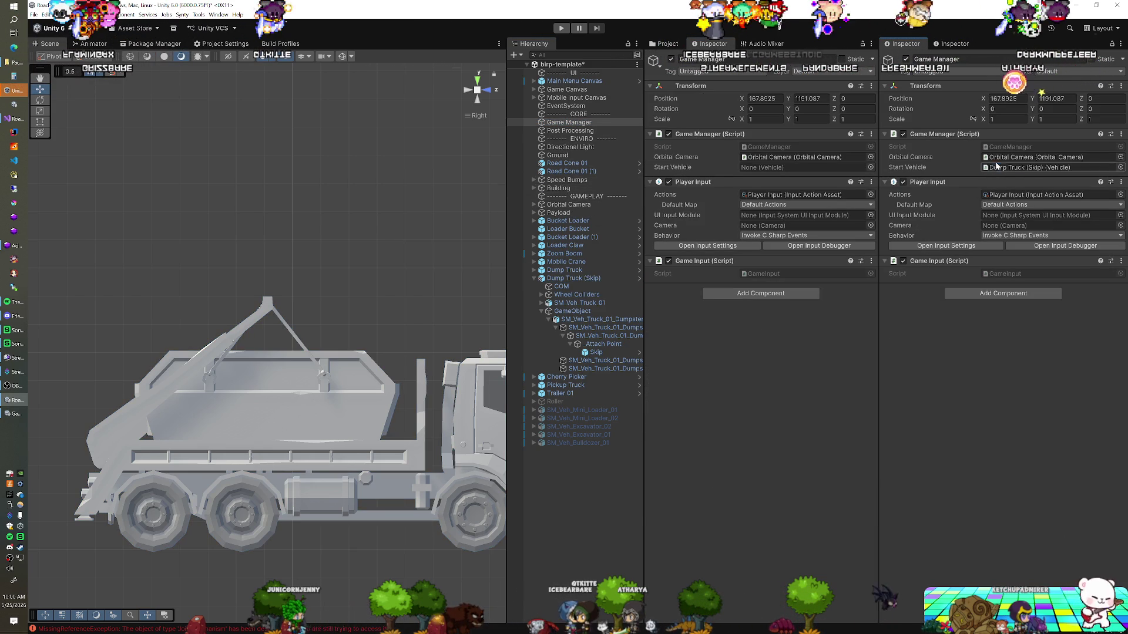
{"action": "key", "text": "ctrl+p"}
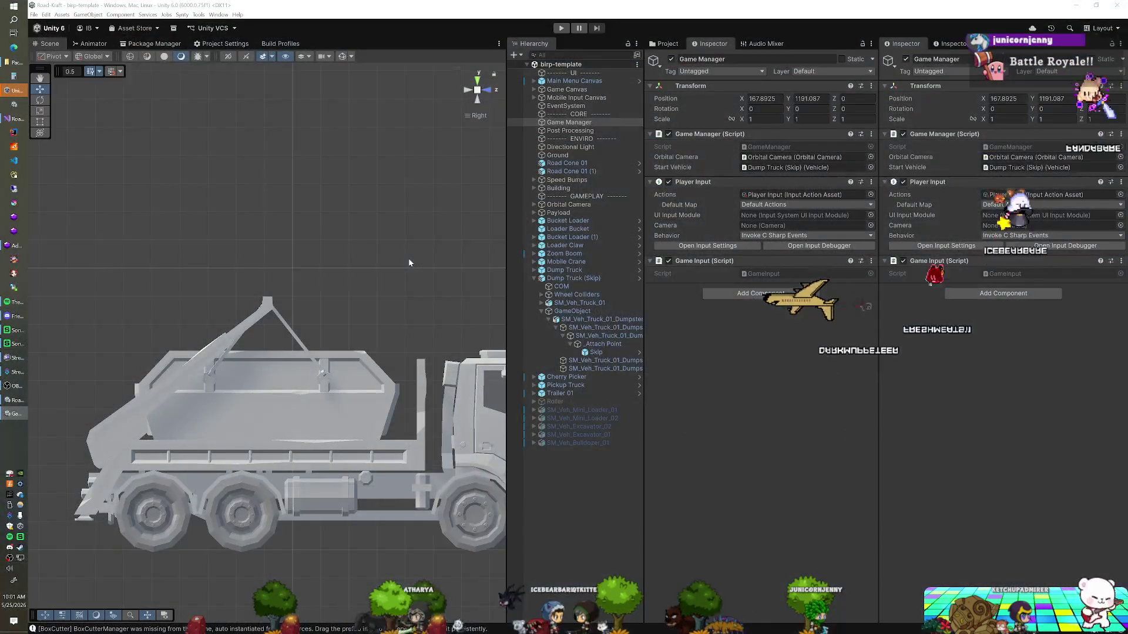
Step: Check the DumpsterTray_Cables Rigidbody and Hinge Joint in the Inspector, then switch to Visual Studio
{"action": "left_click", "coordinate": [605, 335]}
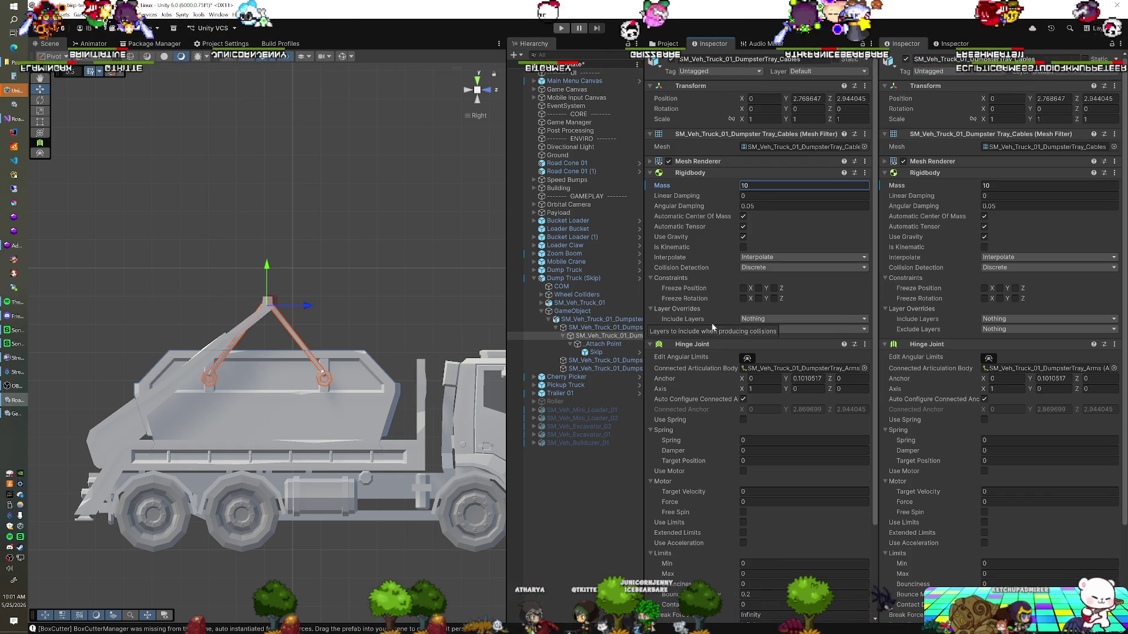
{"action": "scroll", "coordinate": [710, 327], "scroll_direction": "down", "scroll_amount": 3}
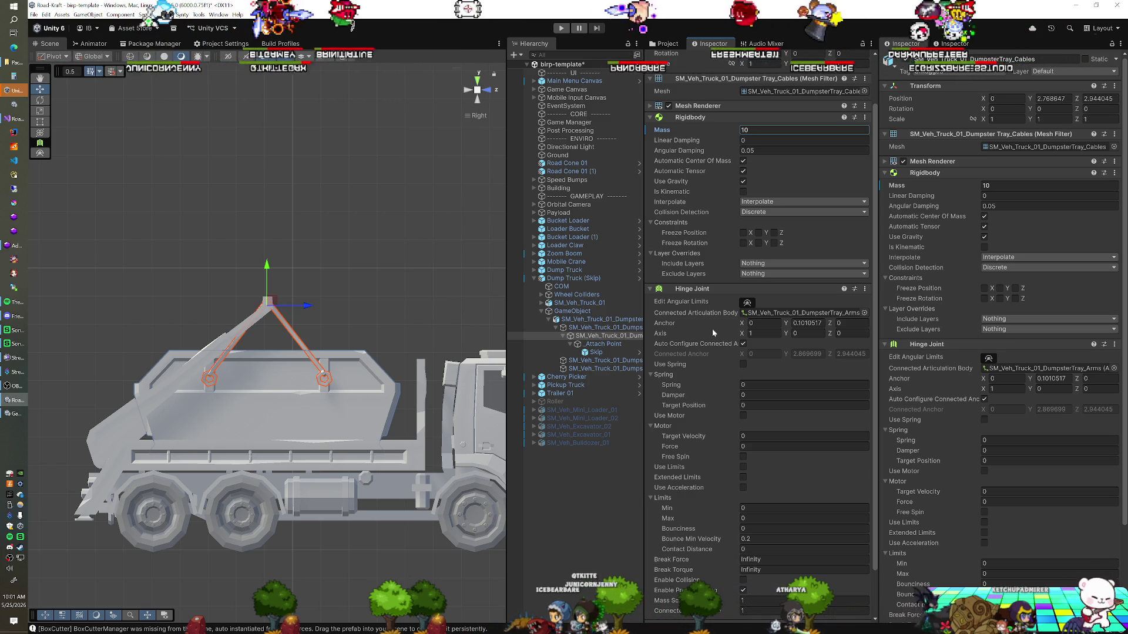
{"action": "scroll", "coordinate": [714, 334], "scroll_direction": "down", "scroll_amount": 2}
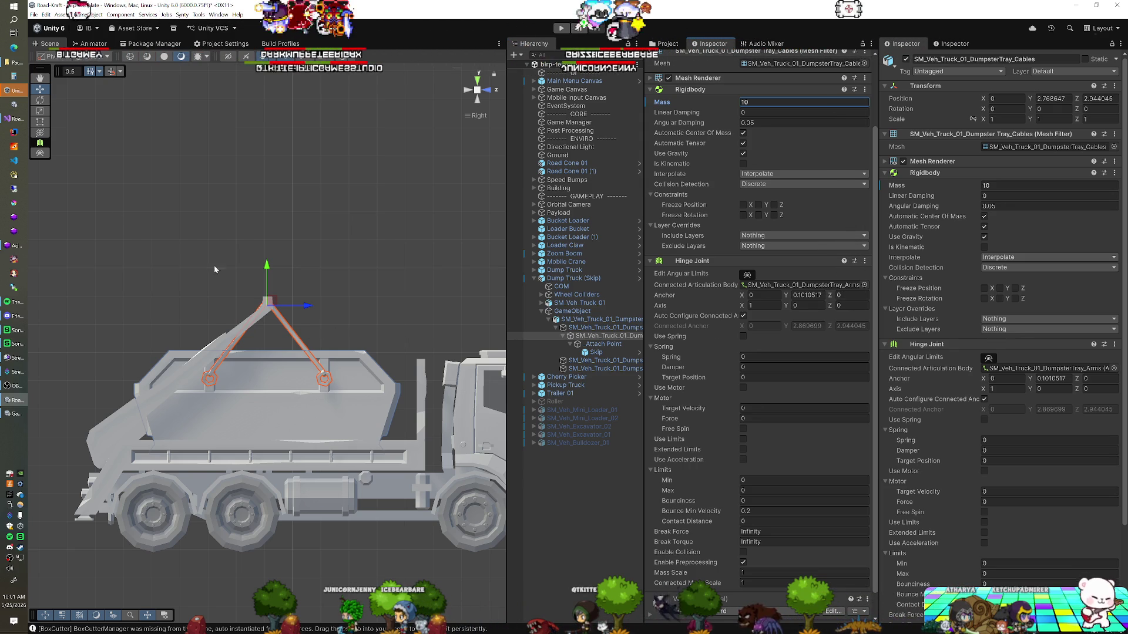
{"action": "left_click", "coordinate": [20, 121]}
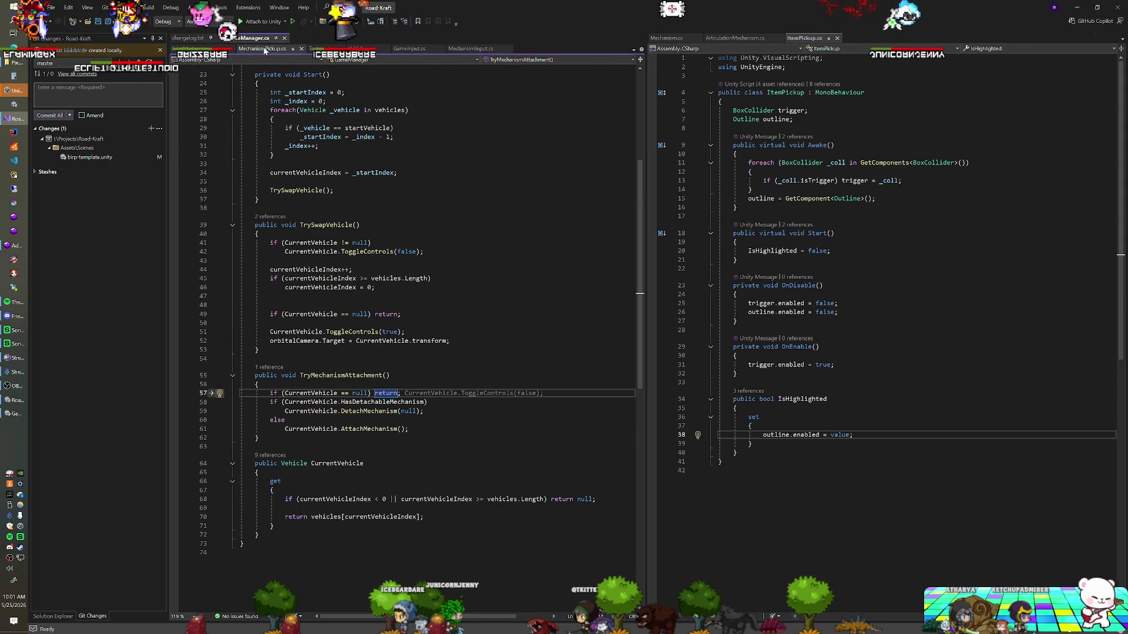
Step: In Vehicle.cs AttachMechanism, add an else-if branch for _mechanism is JointMechanism
{"action": "left_click", "coordinate": [306, 50]}
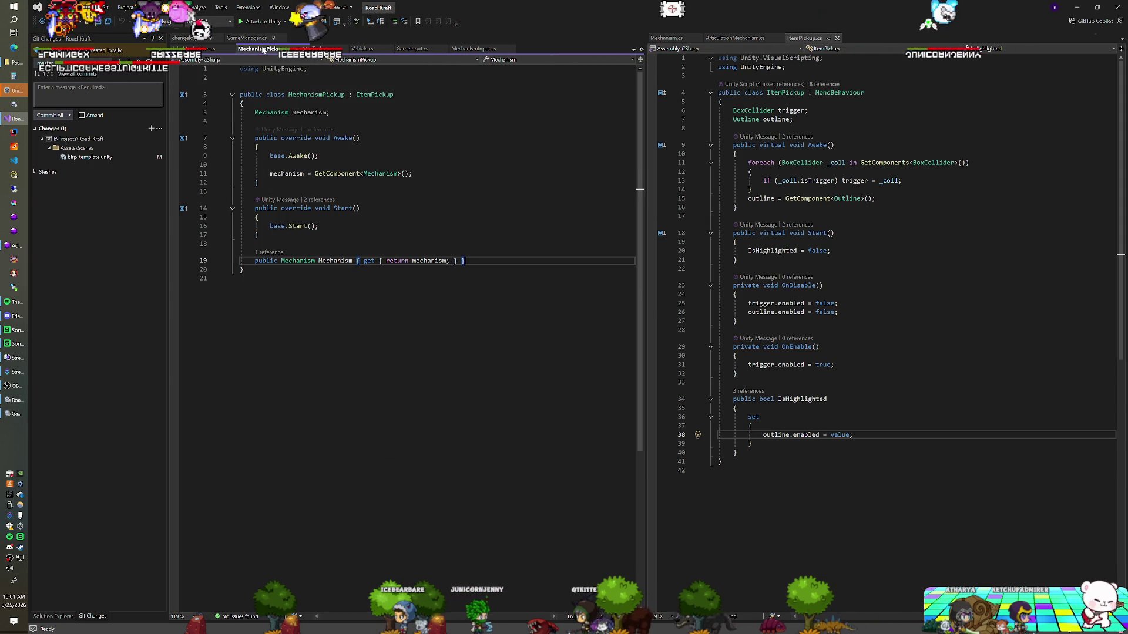
{"action": "left_click", "coordinate": [361, 49]}
{"action": "scroll", "coordinate": [411, 335], "scroll_direction": "up", "scroll_amount": 4}
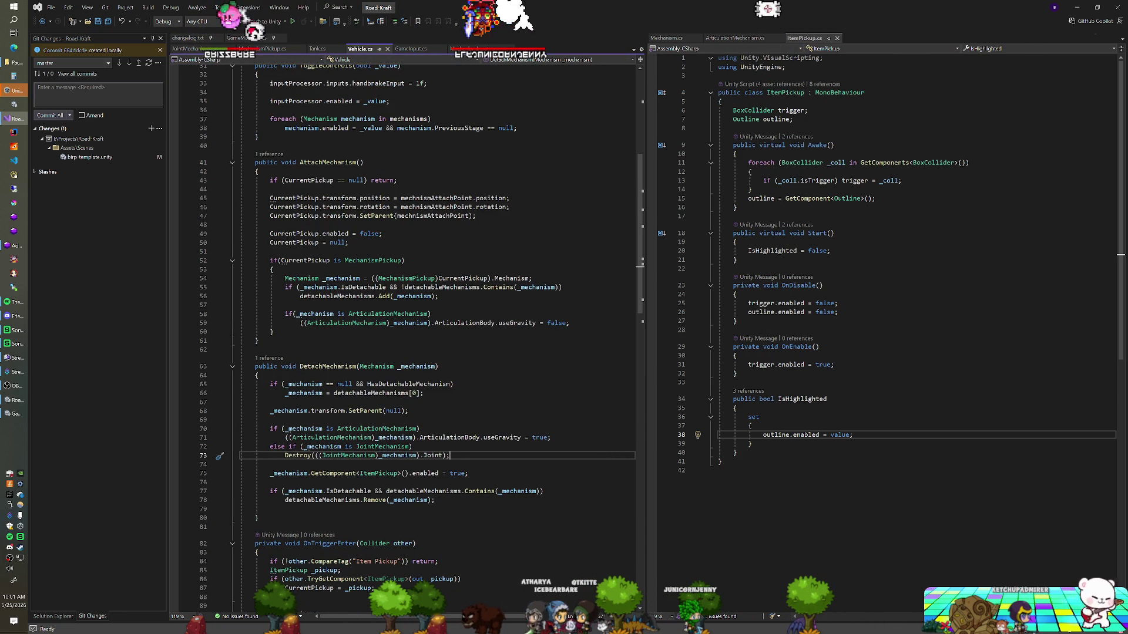
{"action": "left_click", "coordinate": [569, 324]}
{"action": "key", "text": "Return"}
{"action": "type", "text": "else if("}
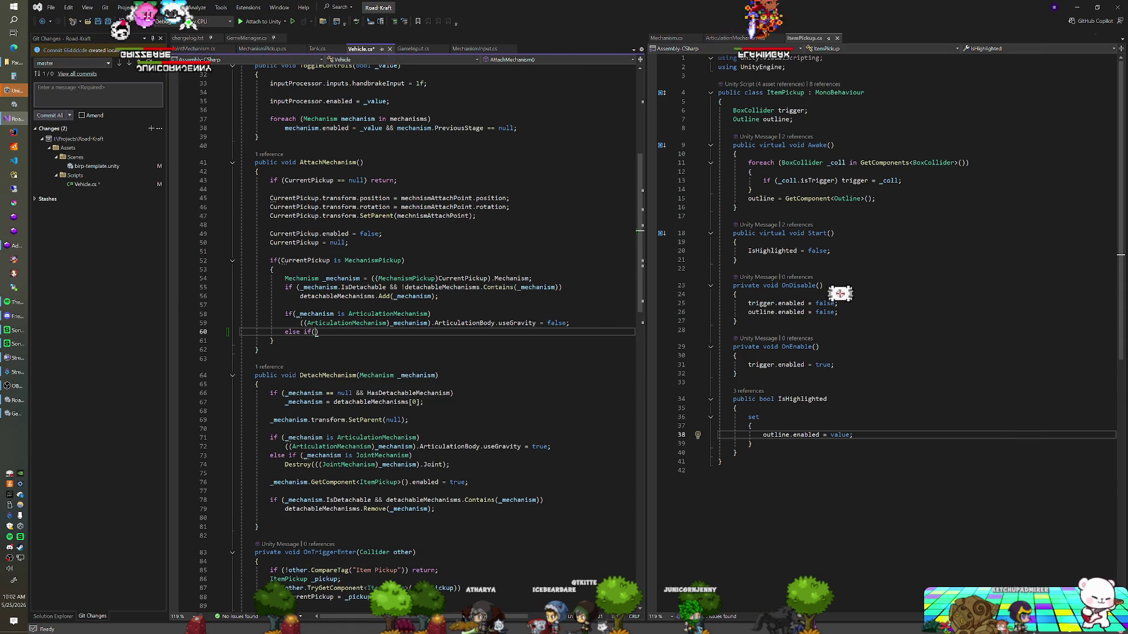
{"action": "type", "text": " _mechanism is ArticulationMe"}
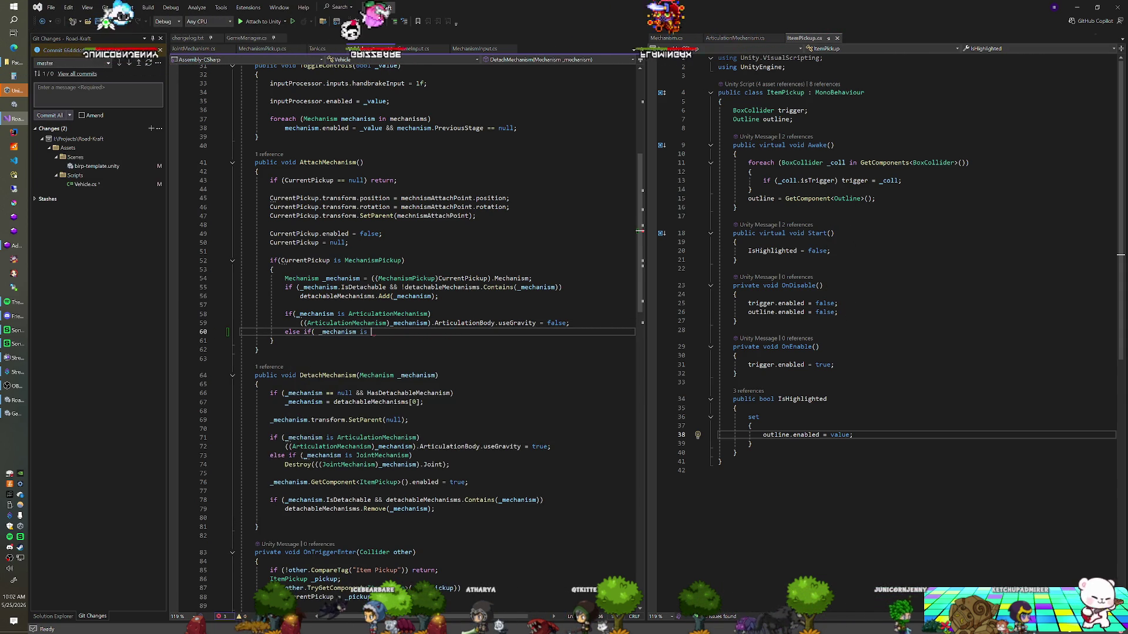
{"action": "key", "text": "ctrl+BackSpace"}
{"action": "type", "text": "JointMechanism)"}
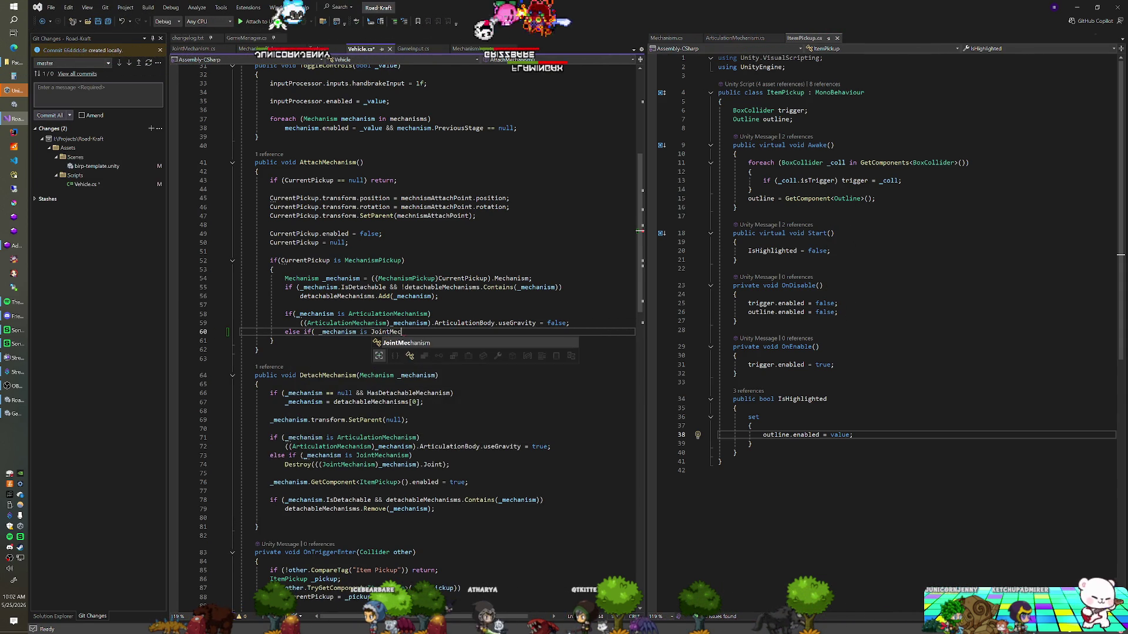
{"action": "type", "text": "{"}
{"action": "key", "text": "Return"}
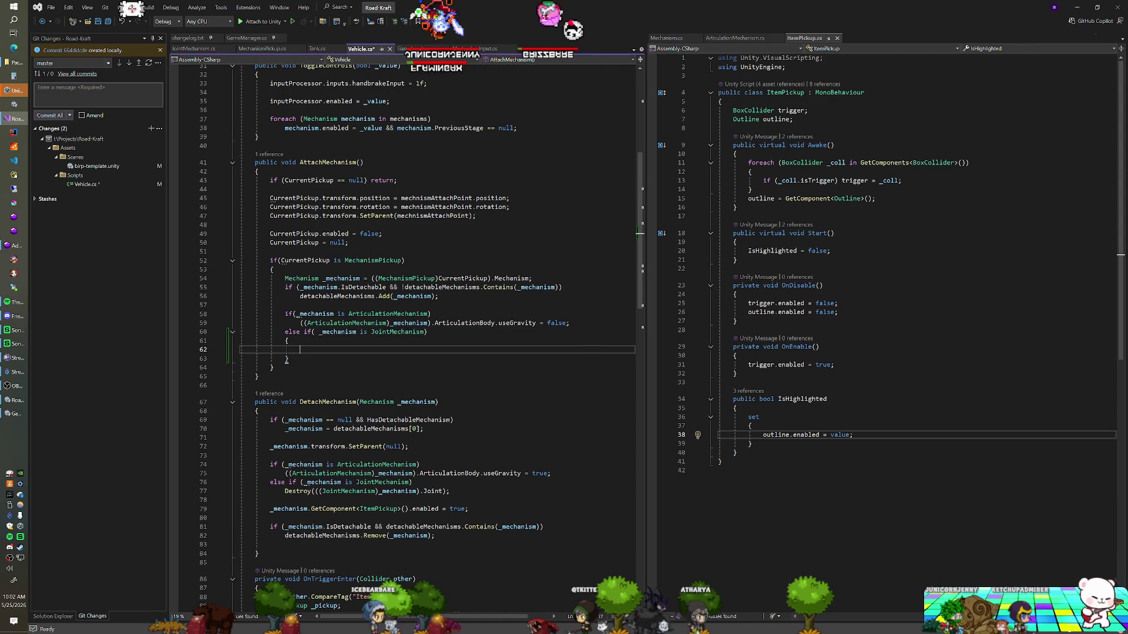
Step: In that branch, declare FixedJoint _joint = _mechanism.AddComponent<FixedJoint>()
{"action": "type", "text": "FixedJoint _joint ="}
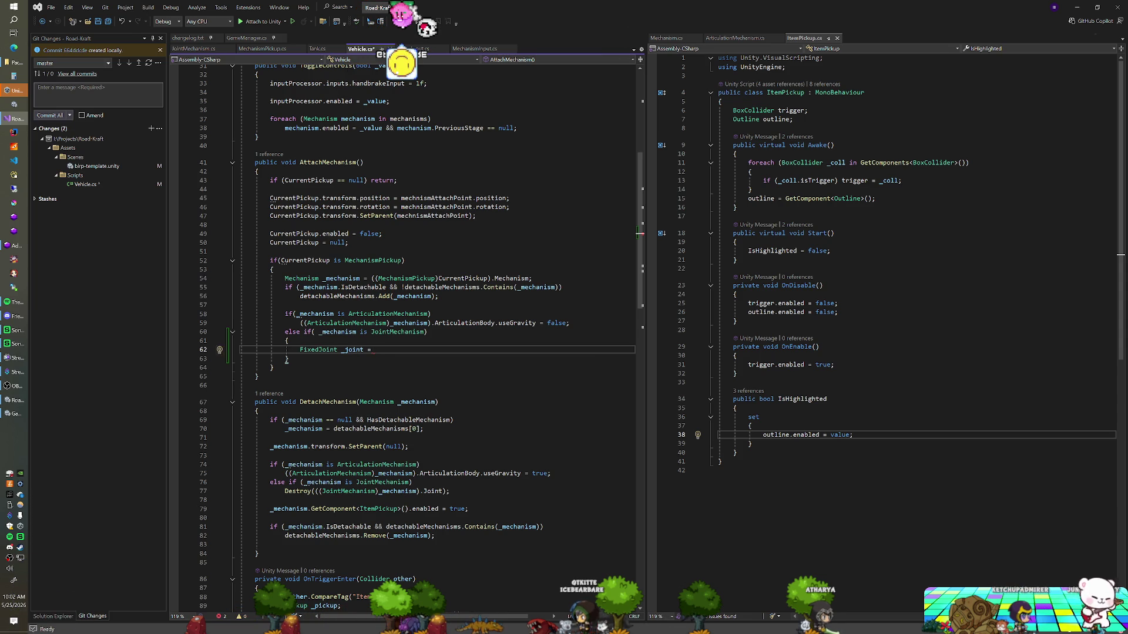
{"action": "type", "text": "FixedJoint"}
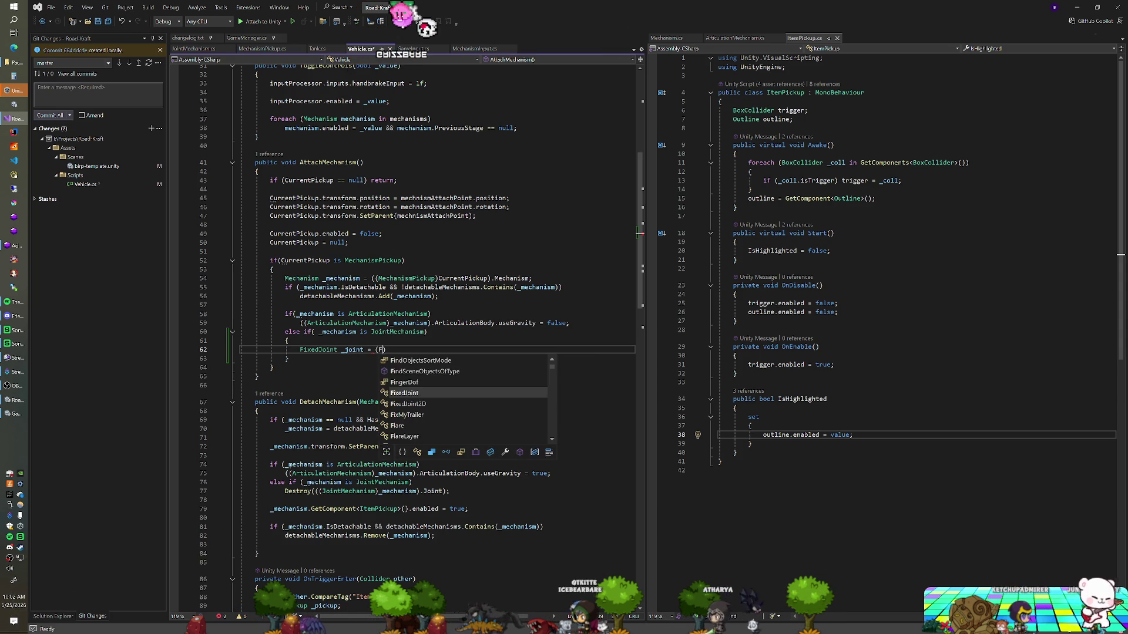
{"action": "type", "text": ")"}
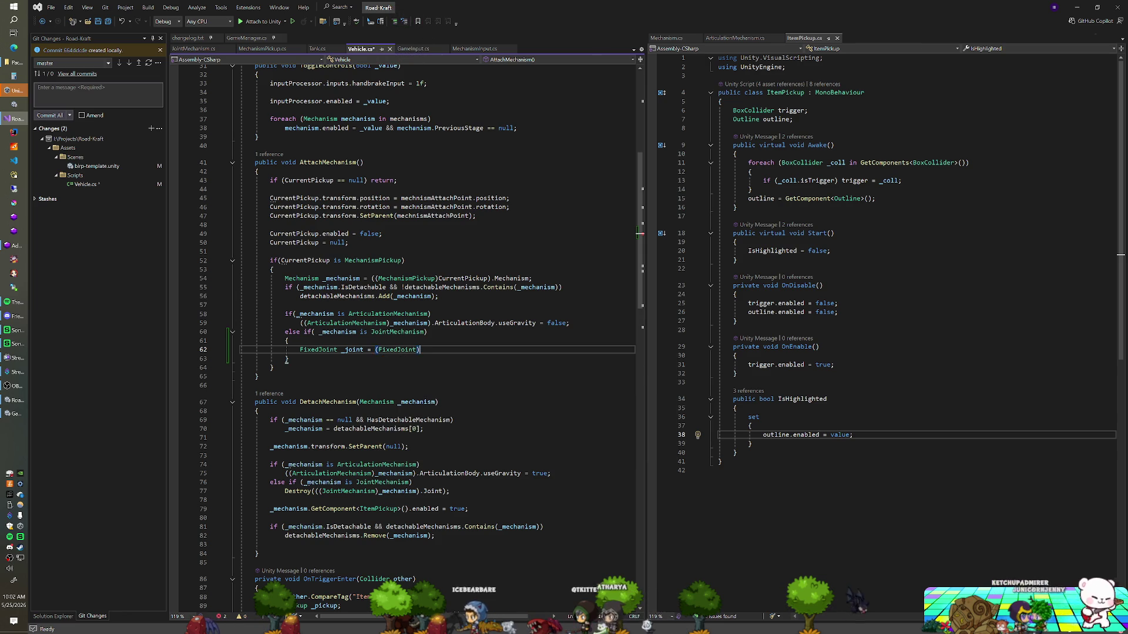
{"action": "type", "text": "_mechanism"}
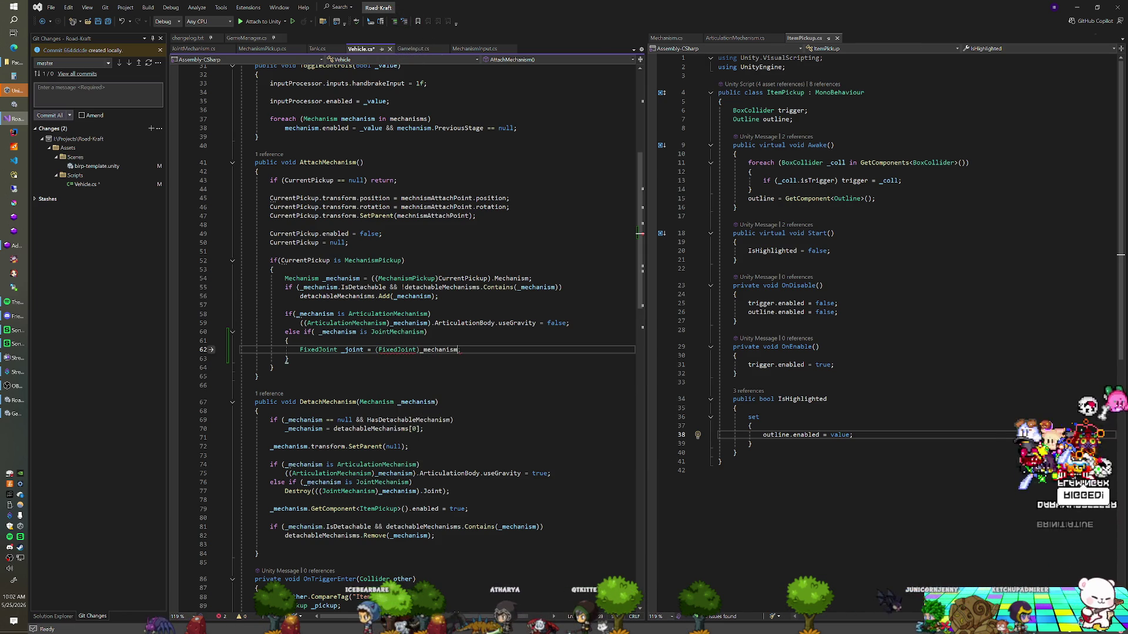
{"action": "type", "text": ".AddComponent"}
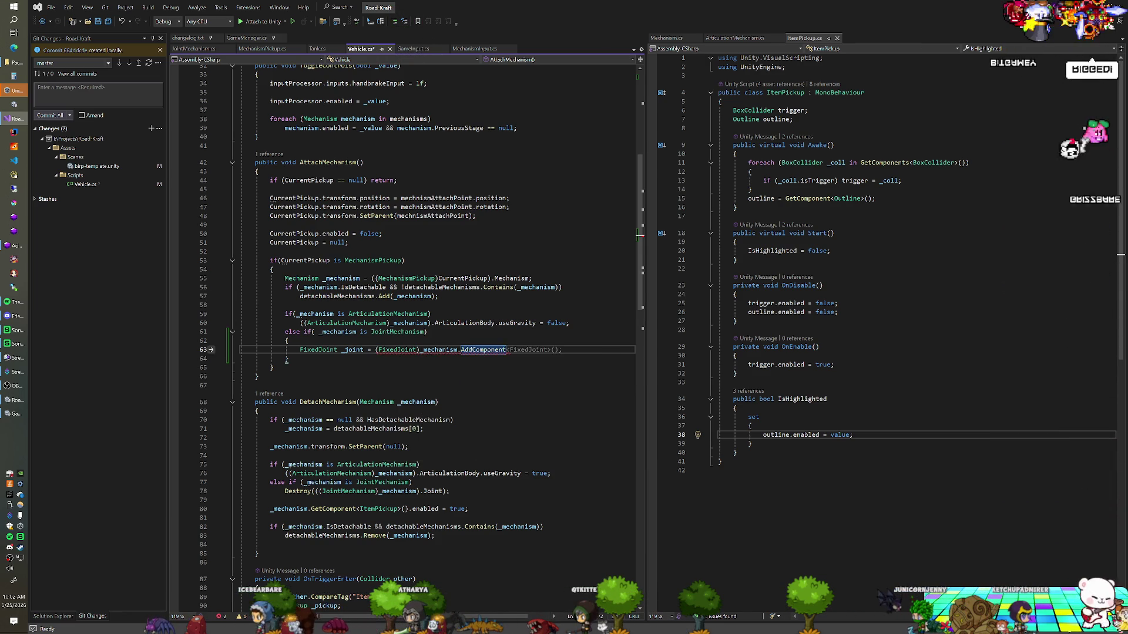
{"action": "type", "text": "(typeof(FixedJoint"}
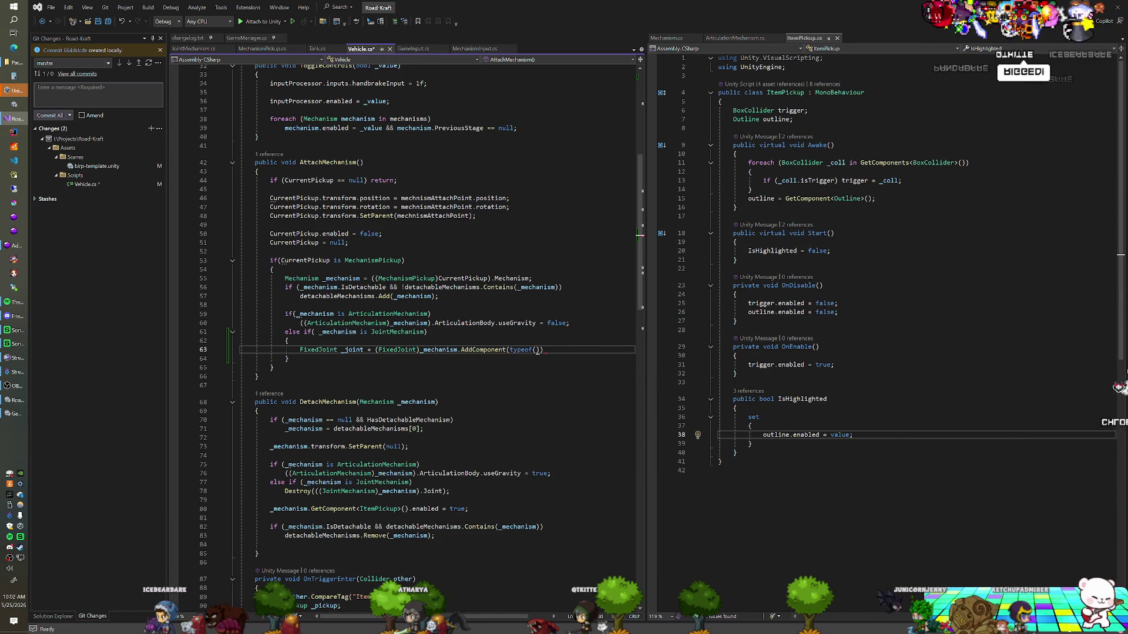
{"action": "type", "text": "))"}
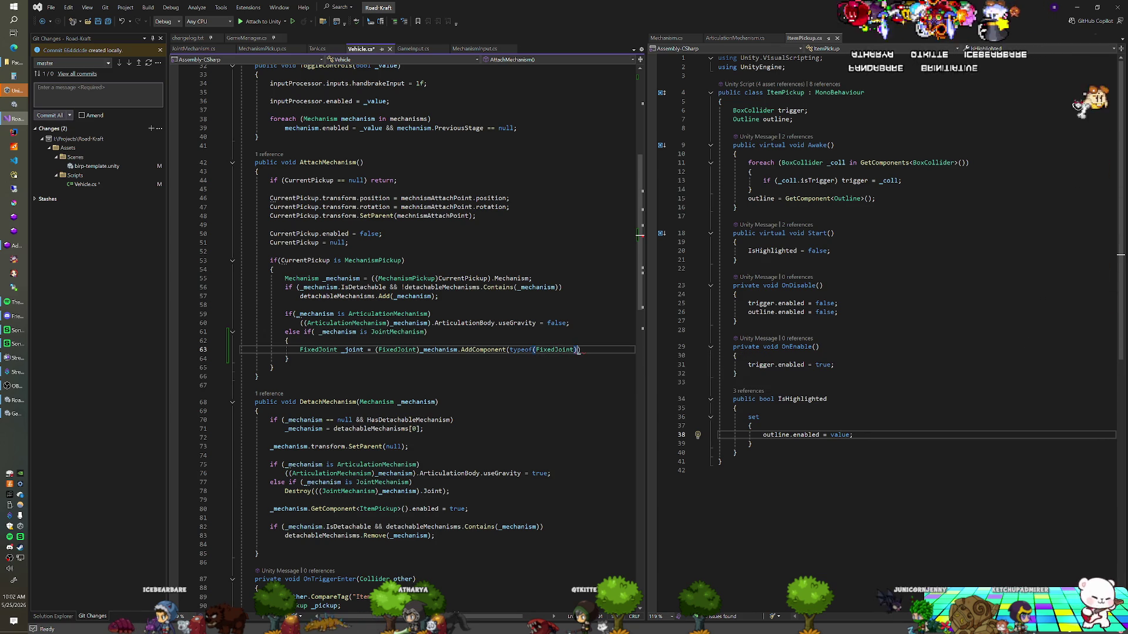
{"action": "type", "text": " as F"}
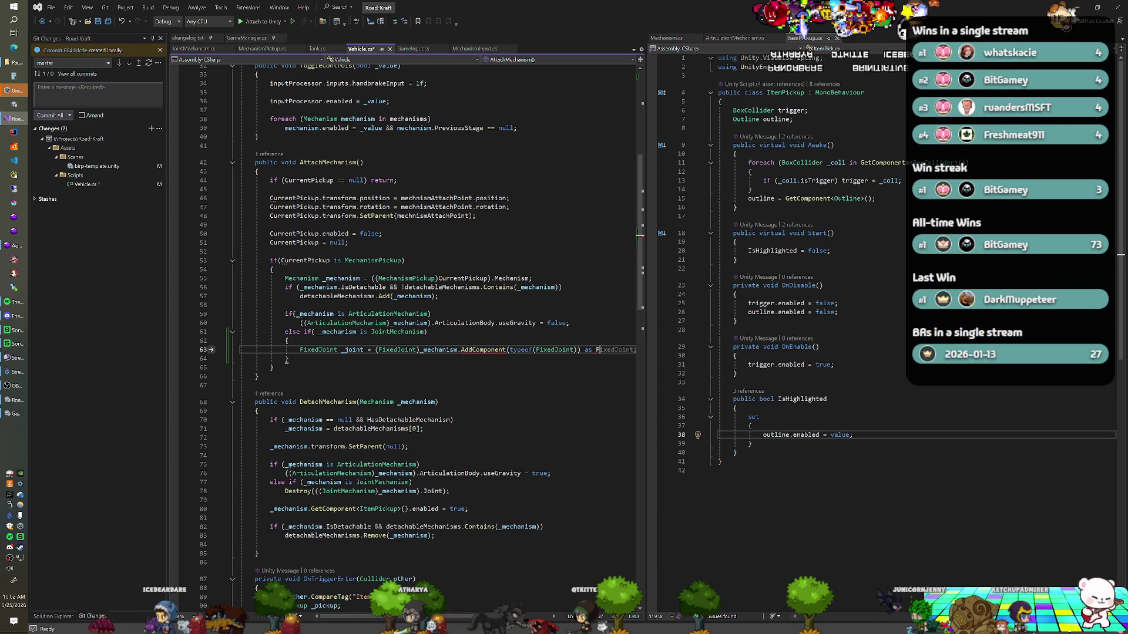
{"action": "type", "text": "ixedJoint;"}
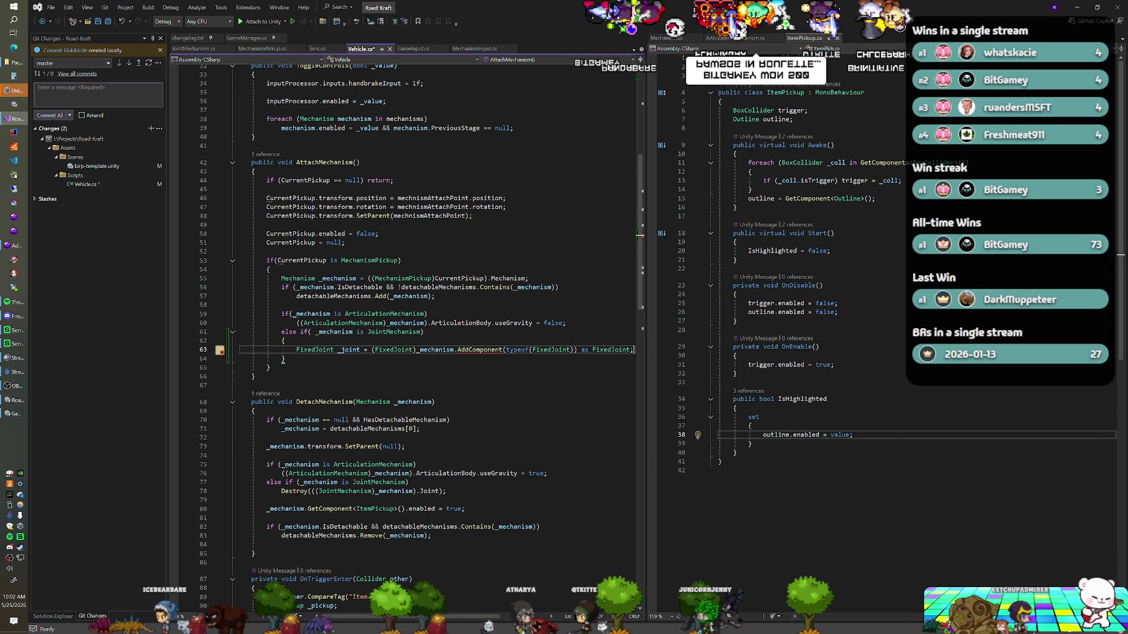
{"action": "mouse_move", "coordinate": [479, 350]}
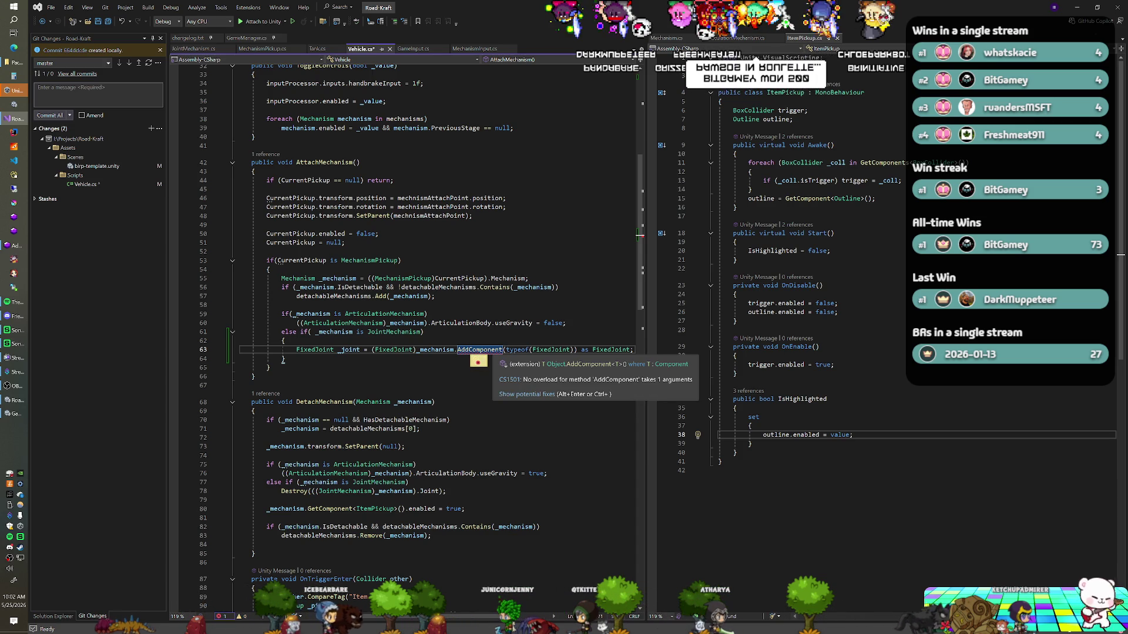
{"action": "left_click", "coordinate": [508, 351]}
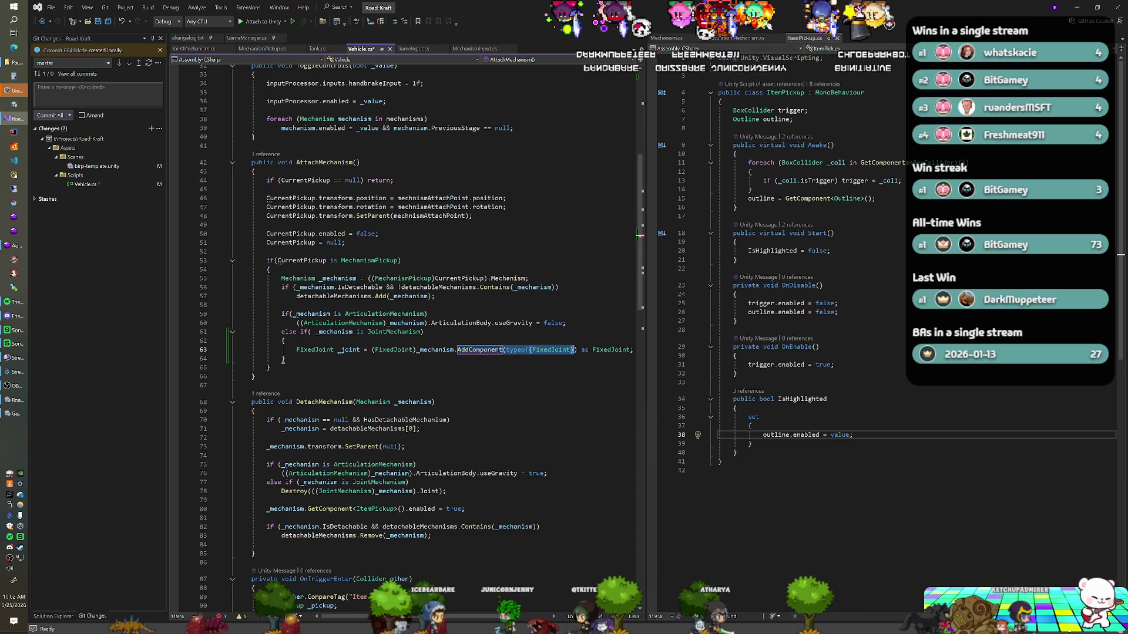
{"action": "type", "text": "<Add"}
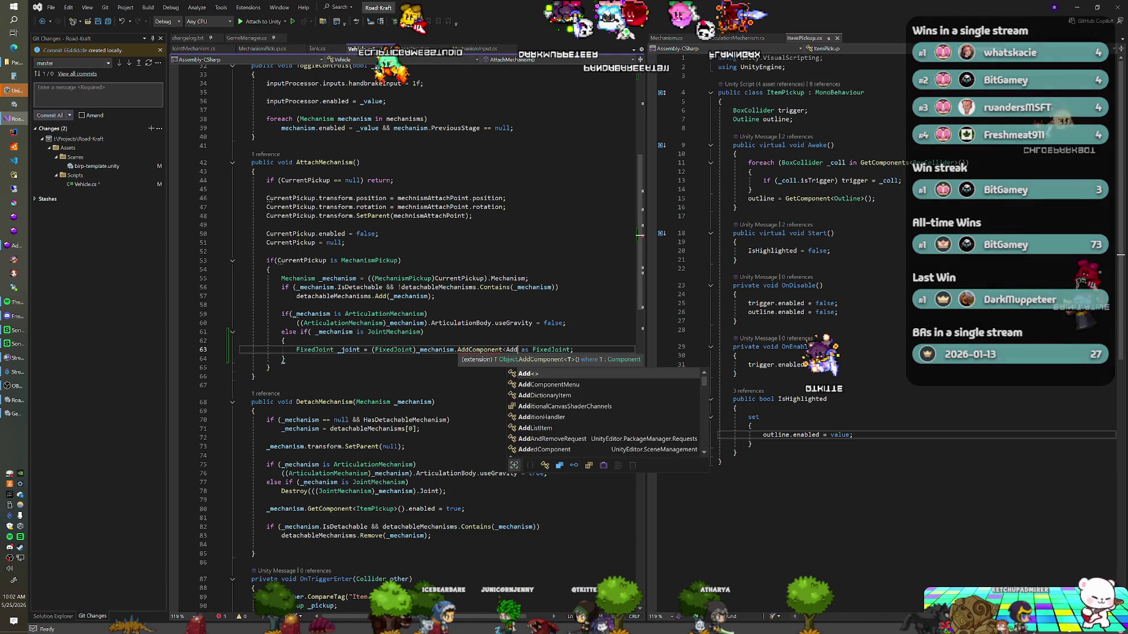
{"action": "key", "text": "BackSpace"}
{"action": "type", "text": "FixedJoint>"}
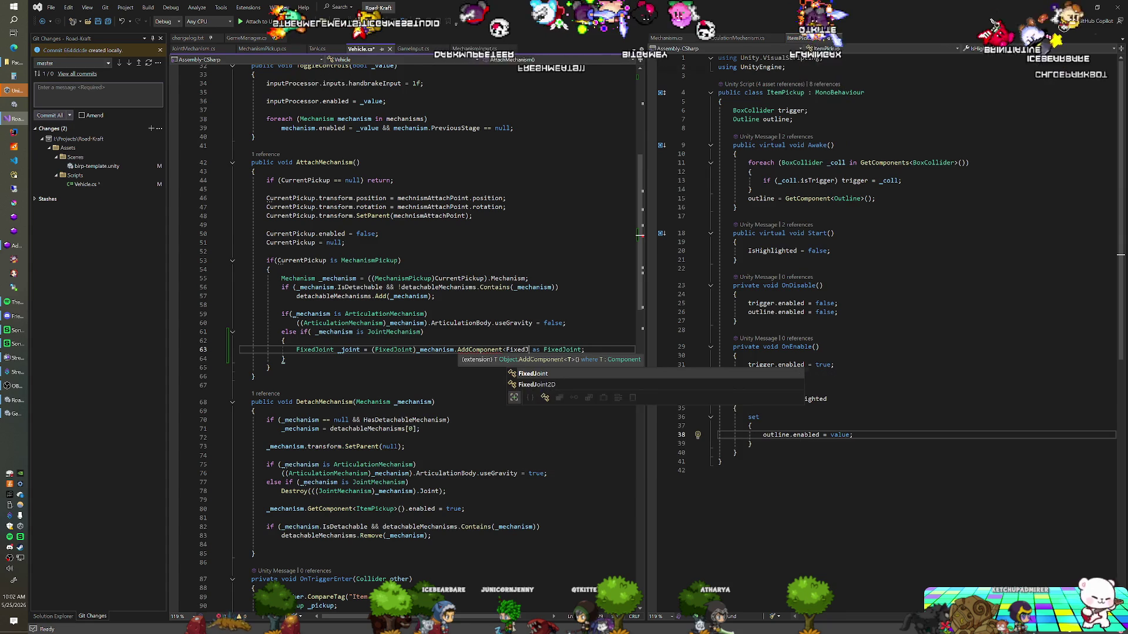
{"action": "type", "text": "()"}
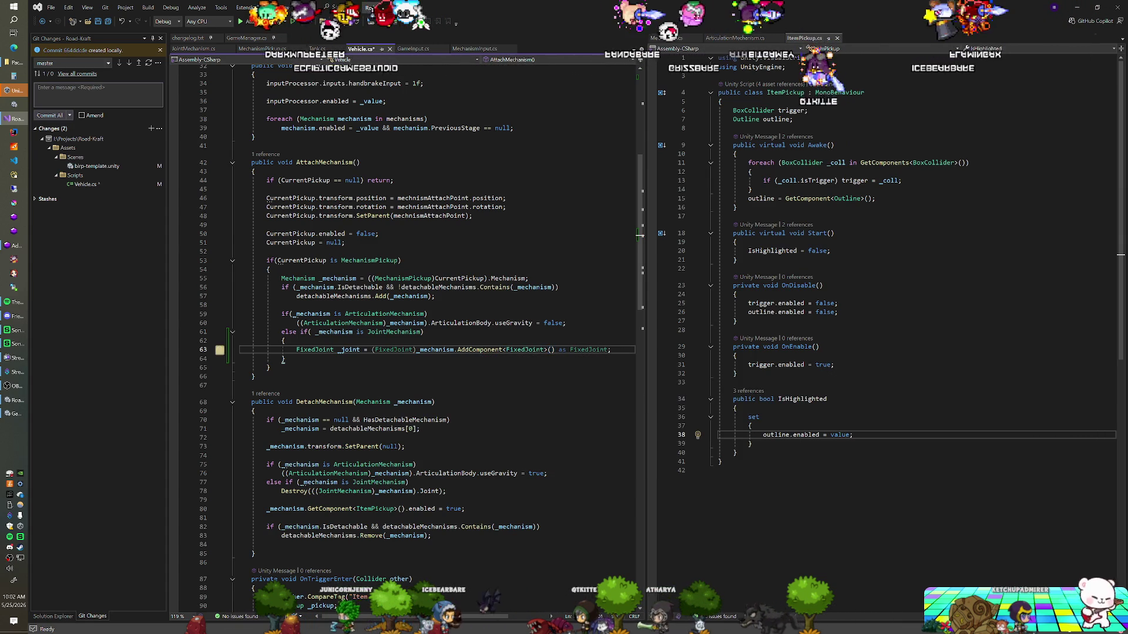
{"action": "key", "text": "End"}
{"action": "key", "text": "Return"}
{"action": "type", "text": "_joint."}
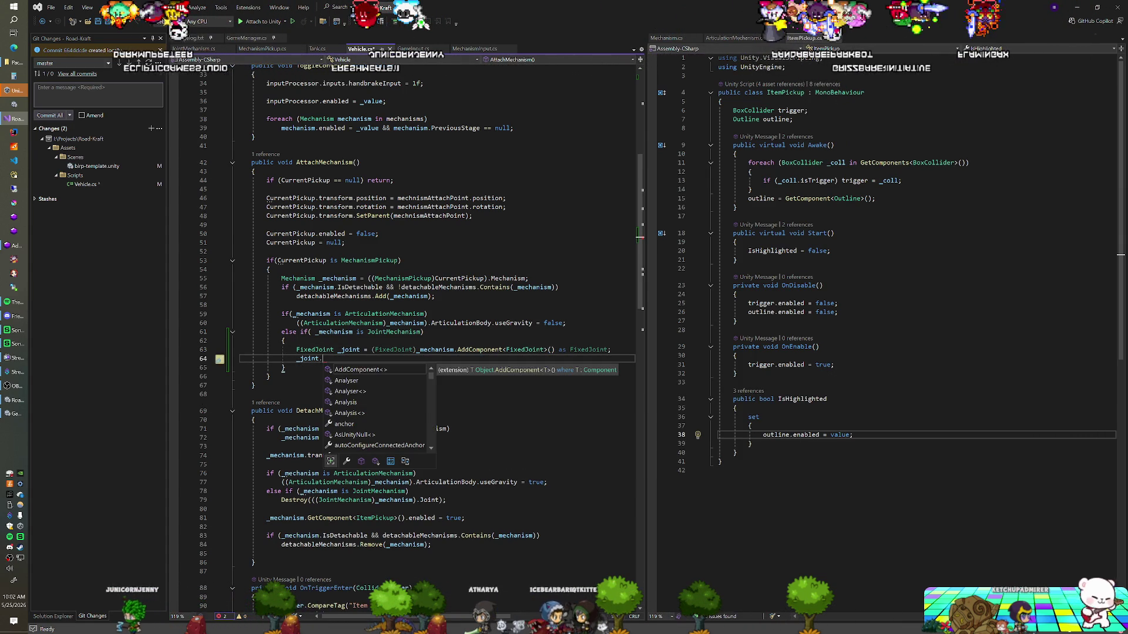
Step: Remove the unfinished _joint. line, fix the branch's braces, and save Vehicle.cs
{"action": "left_click", "coordinate": [217, 50]}
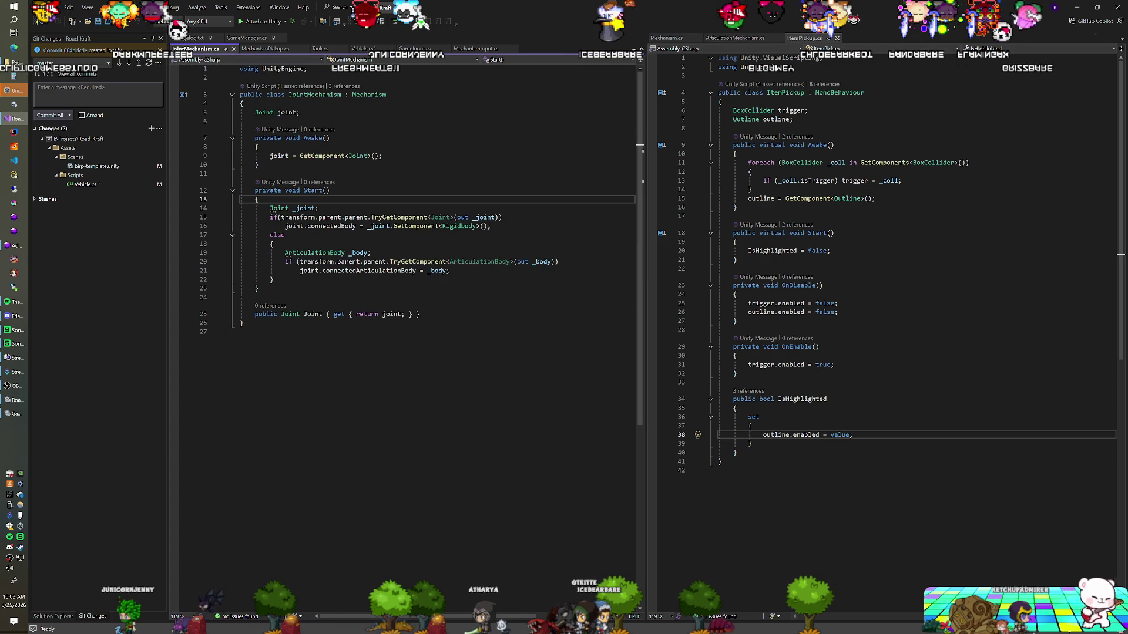
{"action": "left_click", "coordinate": [375, 48]}
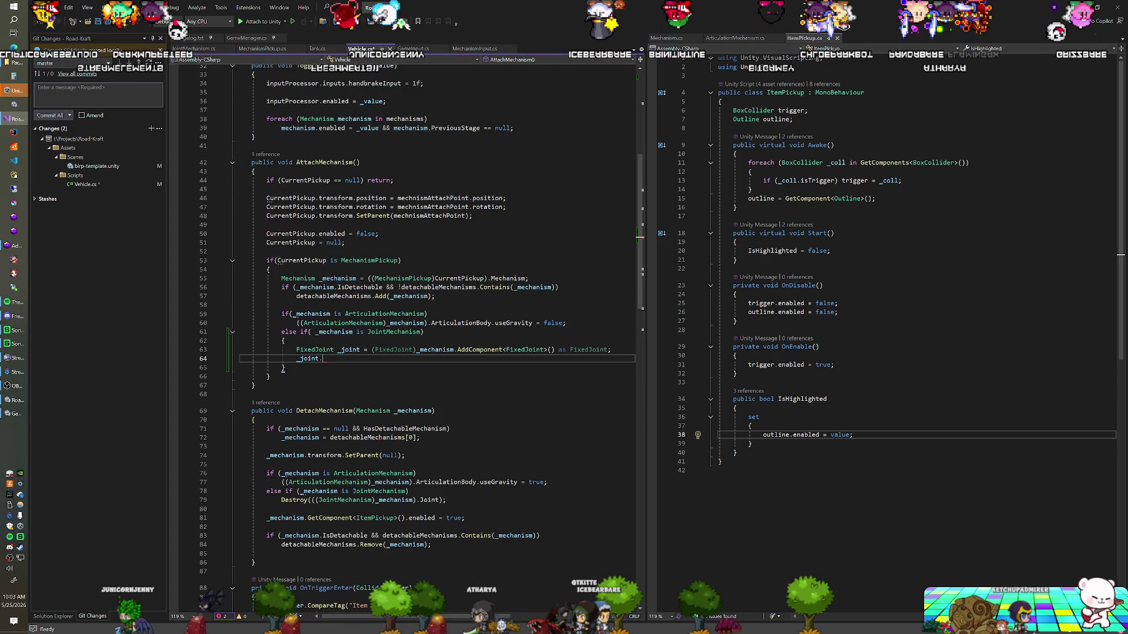
{"action": "key", "text": "shift+Up"}
{"action": "key", "text": "shift+End"}
{"action": "key", "text": "BackSpace"}
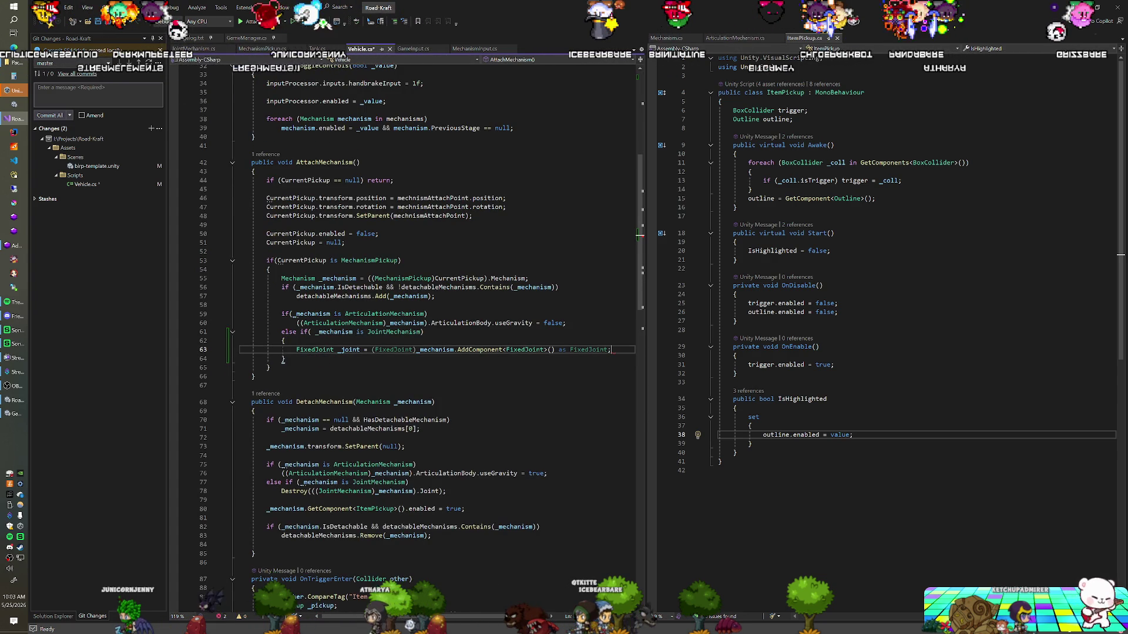
{"action": "key", "text": "Up"}
{"action": "key", "text": "shift+Up"}
{"action": "key", "text": "shift+End"}
{"action": "key", "text": "BackSpace"}
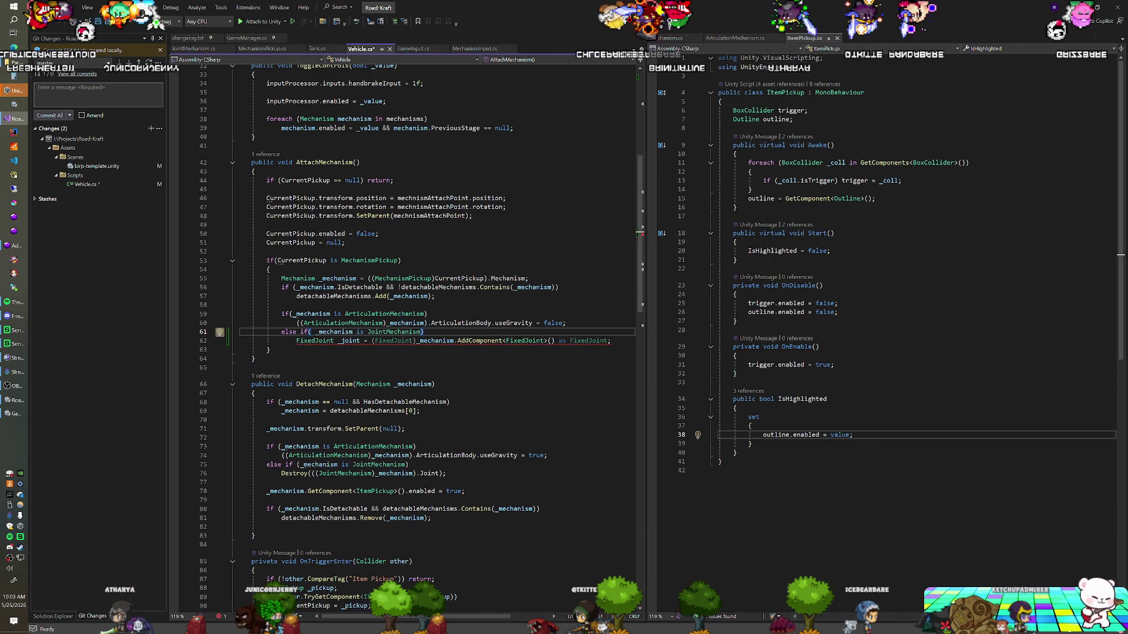
{"action": "key", "text": "ctrl+period"}
{"action": "key", "text": "Return"}
{"action": "left_click", "coordinate": [439, 323]}
{"action": "key", "text": "ctrl+s"}
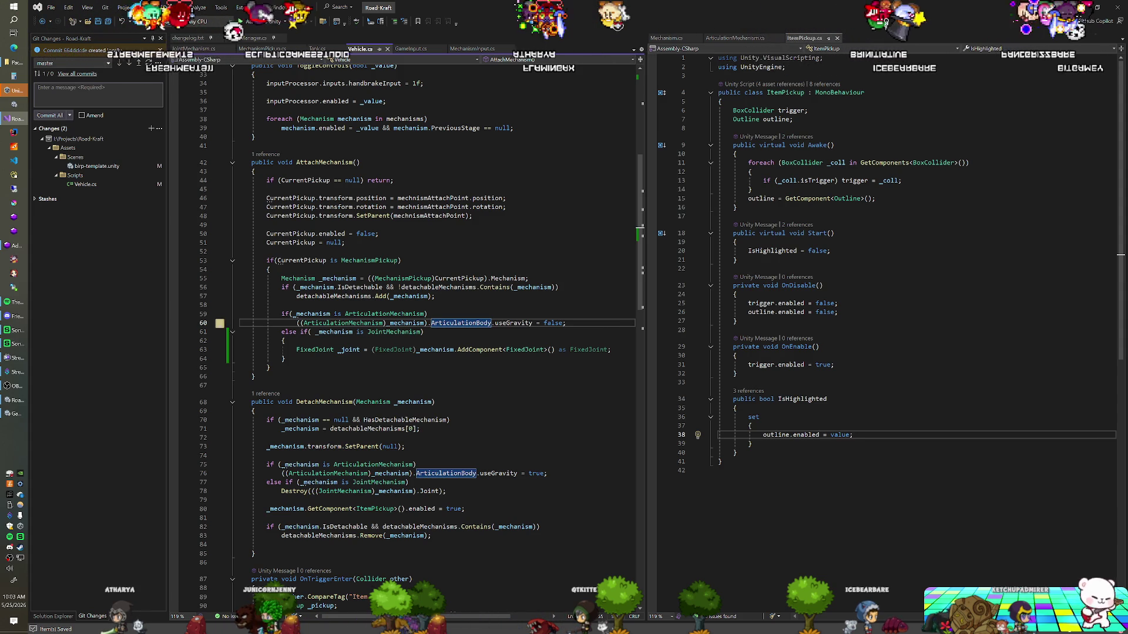
Step: Try dropping the _joint variable, undo back to the declaration, then play-test in Unity
{"action": "left_click", "coordinate": [371, 349]}
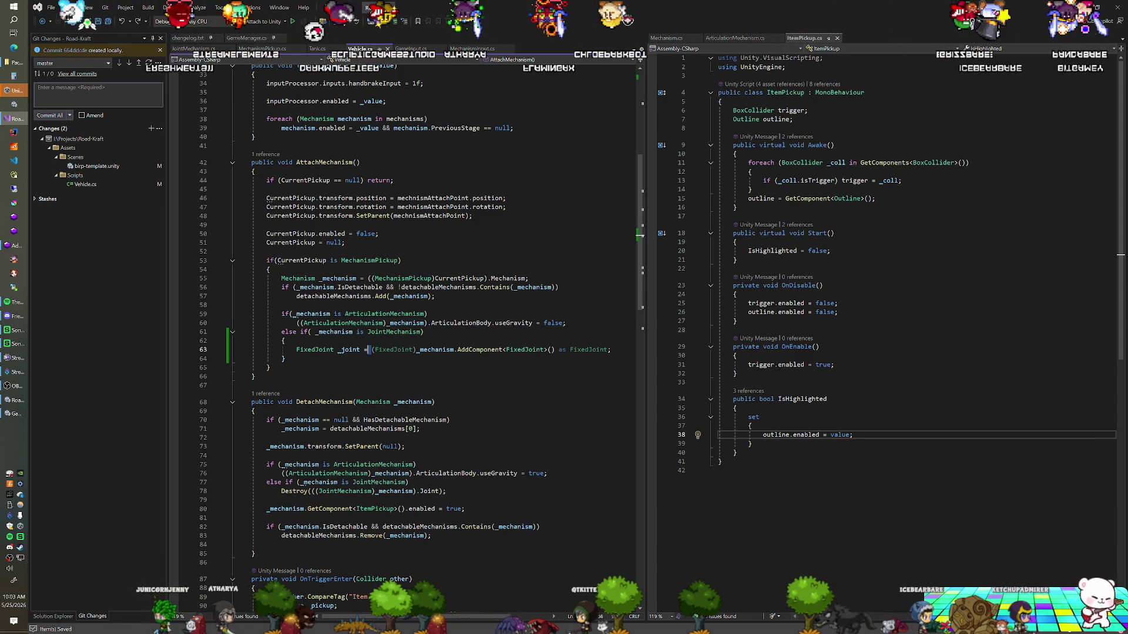
{"action": "key", "text": "ctrl+BackSpace"}
{"action": "key", "text": "ctrl+BackSpace"}
{"action": "key", "text": "ctrl+BackSpace"}
{"action": "key", "text": "Down"}
{"action": "key", "text": "BackSpace"}
{"action": "key", "text": "BackSpace"}
{"action": "key", "text": "BackSpace"}
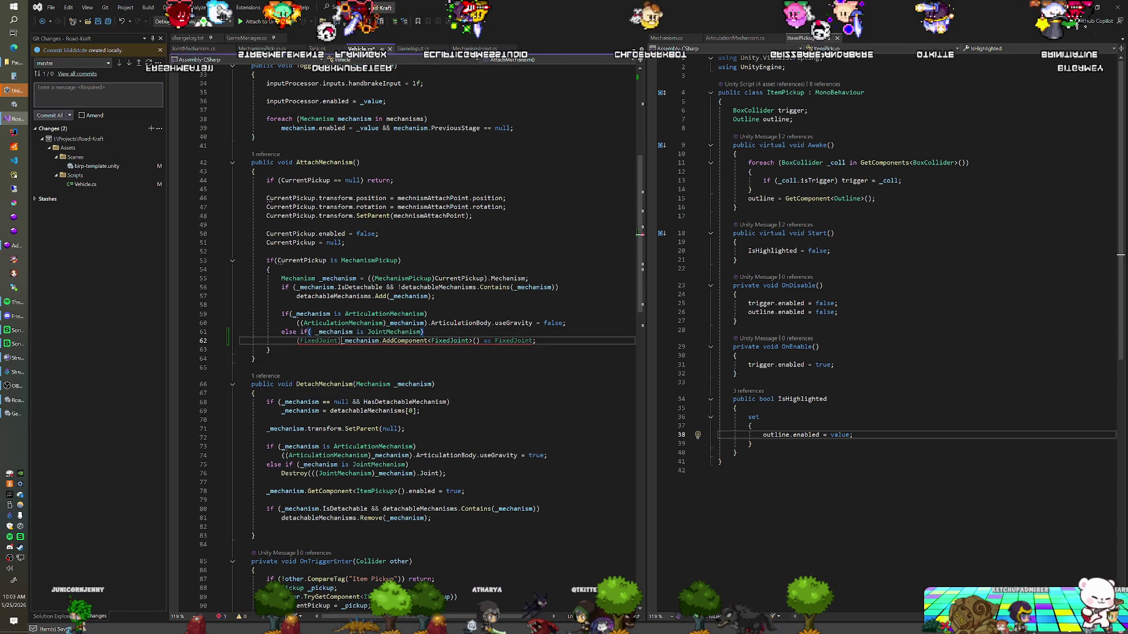
{"action": "left_click_drag", "start_coordinate": [341, 341], "coordinate": [308, 341]}
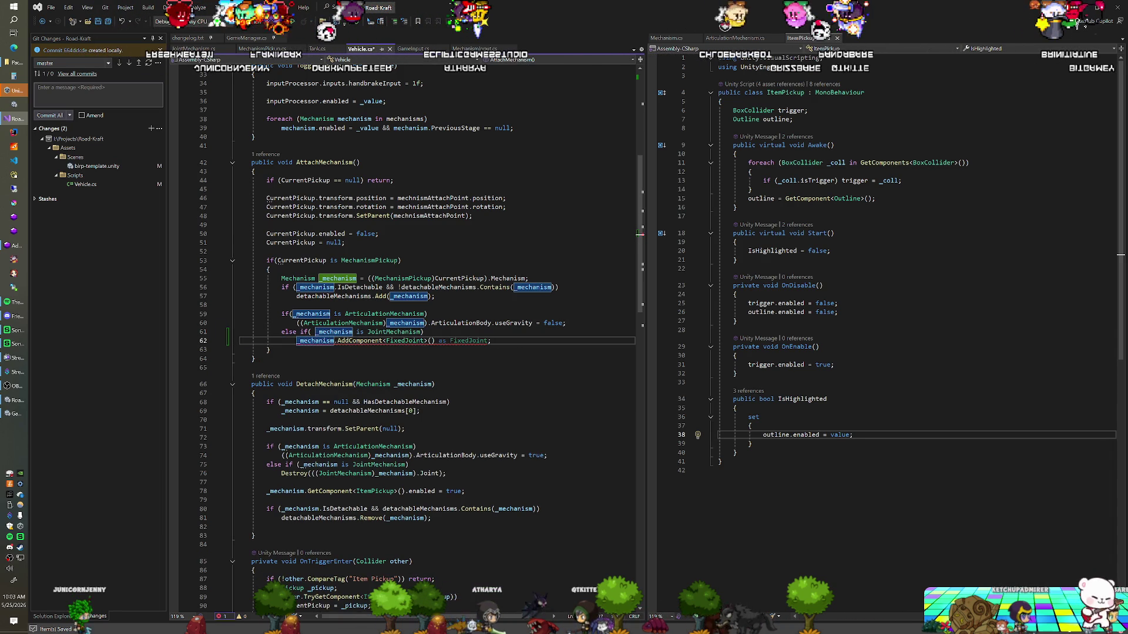
{"action": "key", "text": "ctrl+z"}
{"action": "key", "text": "ctrl+z"}
{"action": "key", "text": "ctrl+z"}
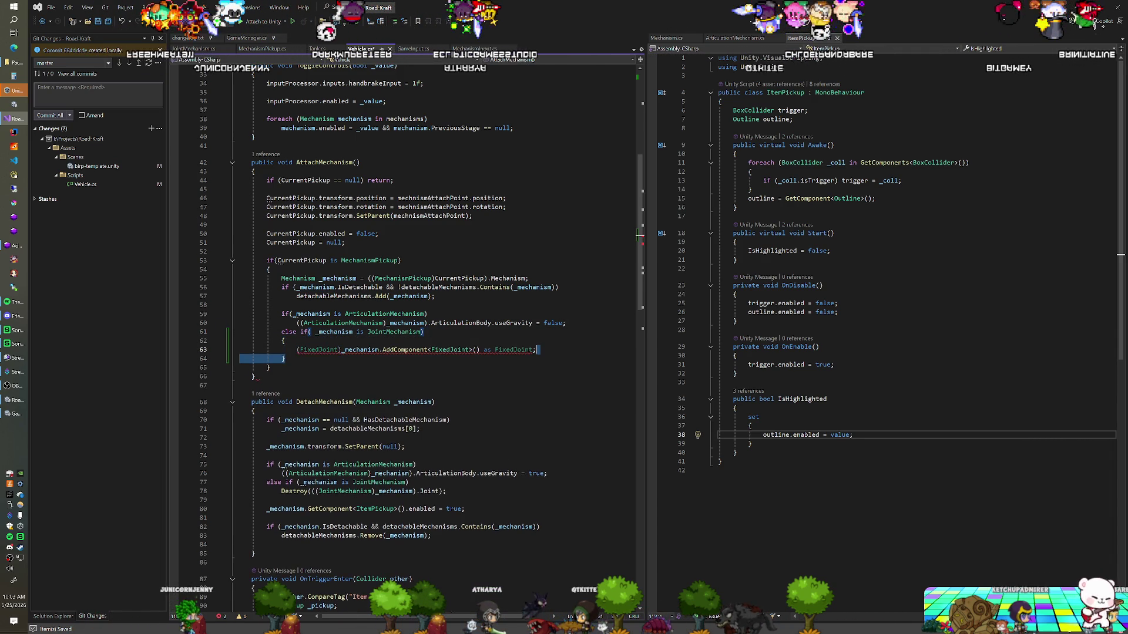
{"action": "key", "text": "ctrl+z"}
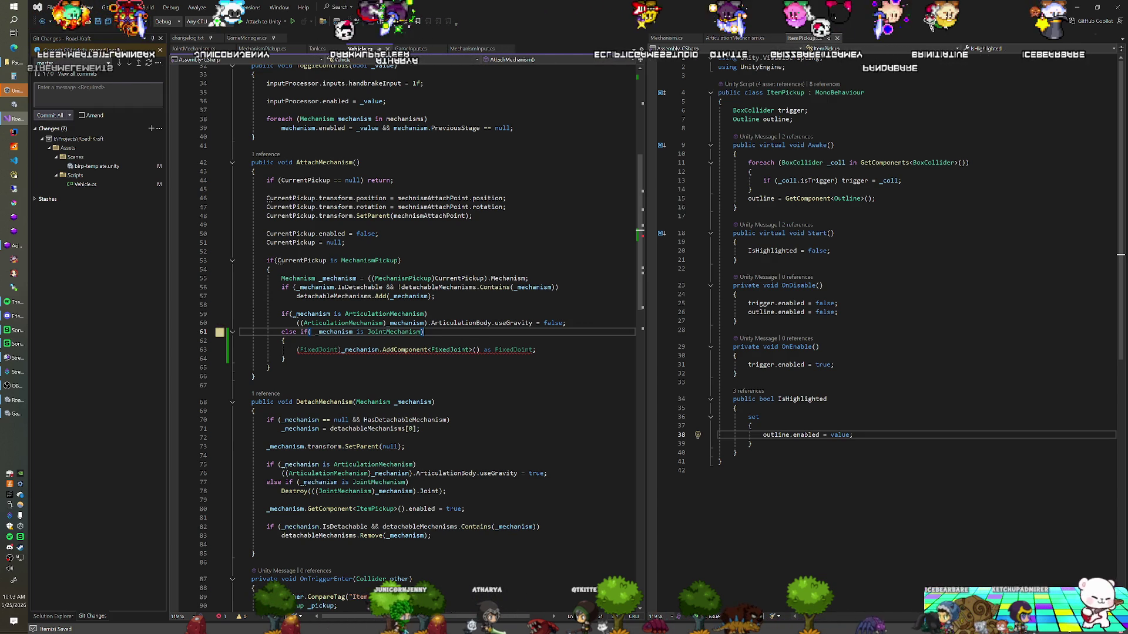
{"action": "key", "text": "ctrl+y"}
{"action": "key", "text": "Up"}
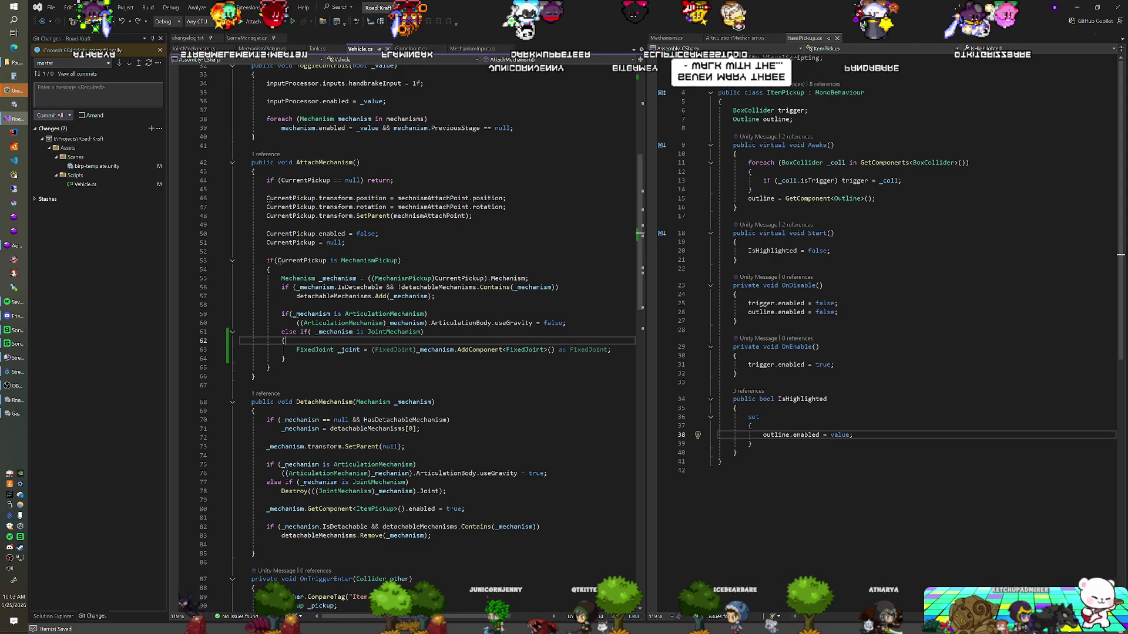
{"action": "left_click", "coordinate": [282, 304]}
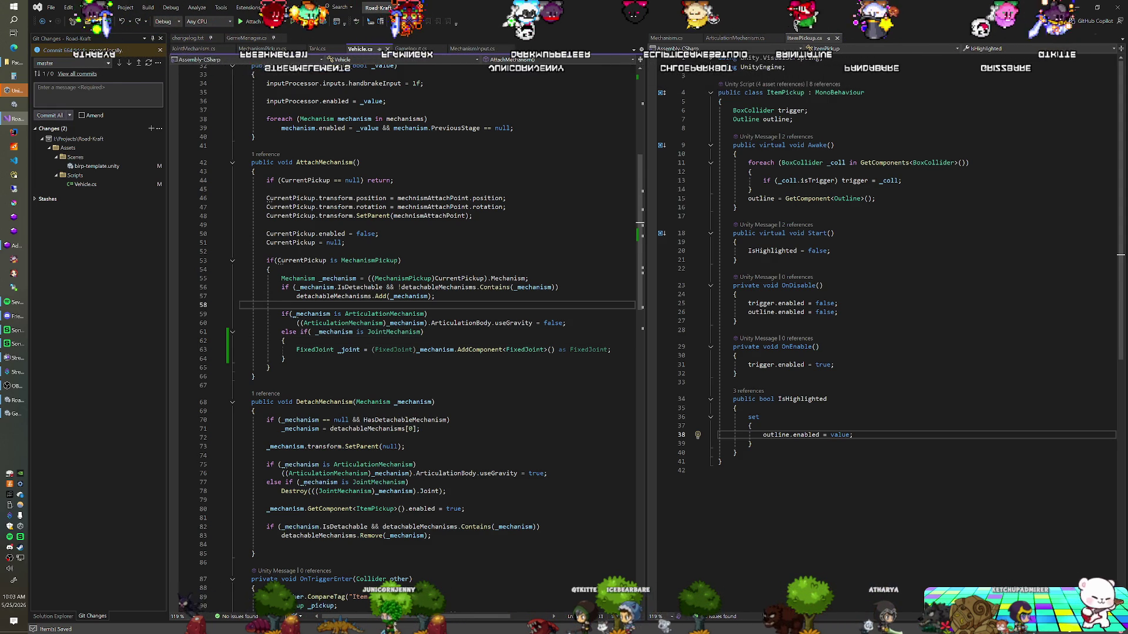
{"action": "key", "text": "alt+Tab"}
{"action": "key", "text": "ctrl+p"}
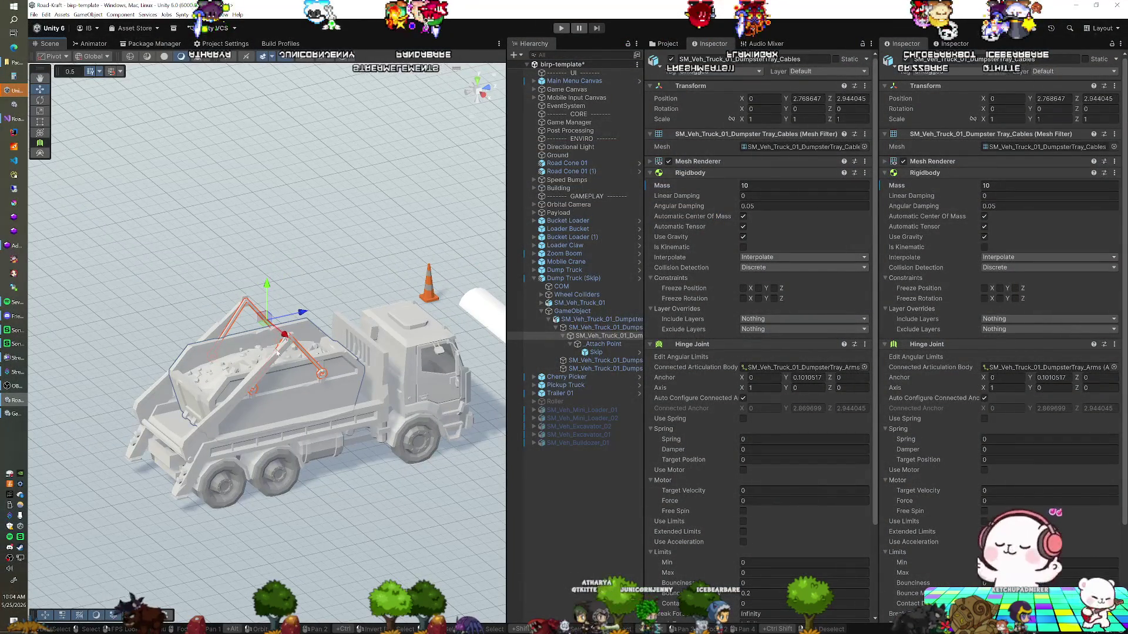
Step: Enter Play mode from the toolbar and select the UI separator object in the scene
{"action": "scroll", "coordinate": [279, 350], "scroll_direction": "down", "scroll_amount": 5}
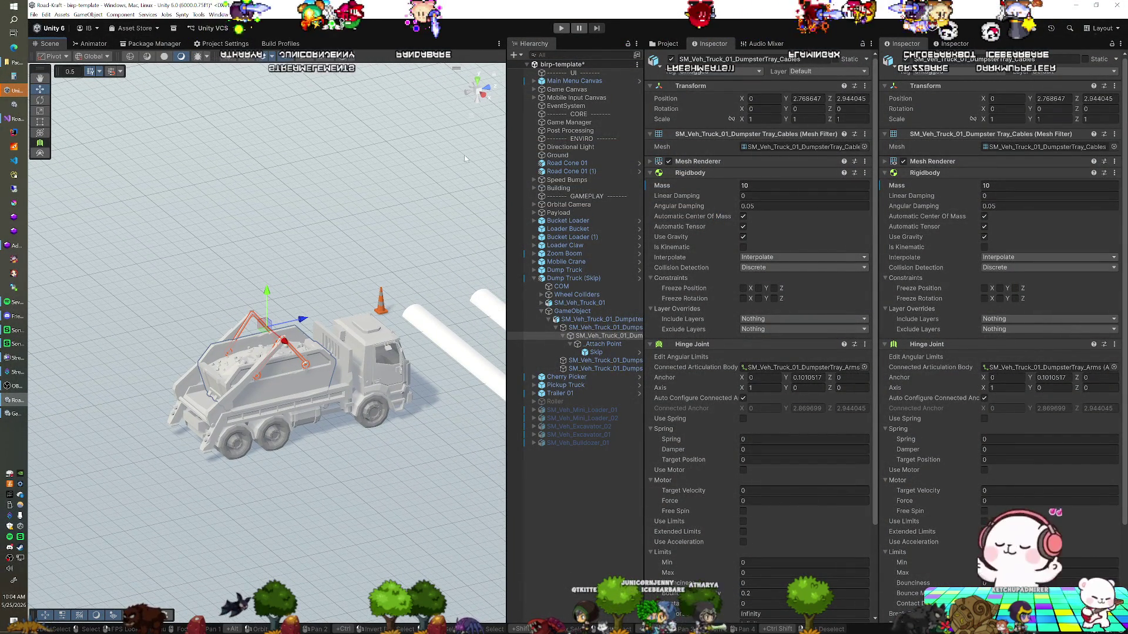
{"action": "left_click", "coordinate": [559, 27]}
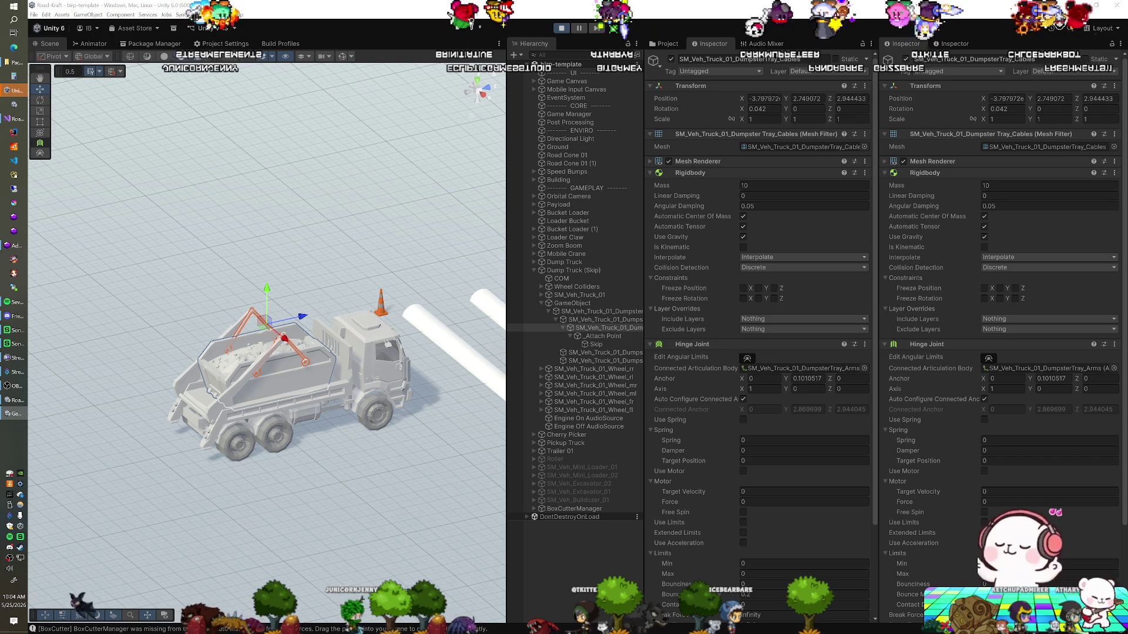
{"action": "left_click", "coordinate": [570, 72]}
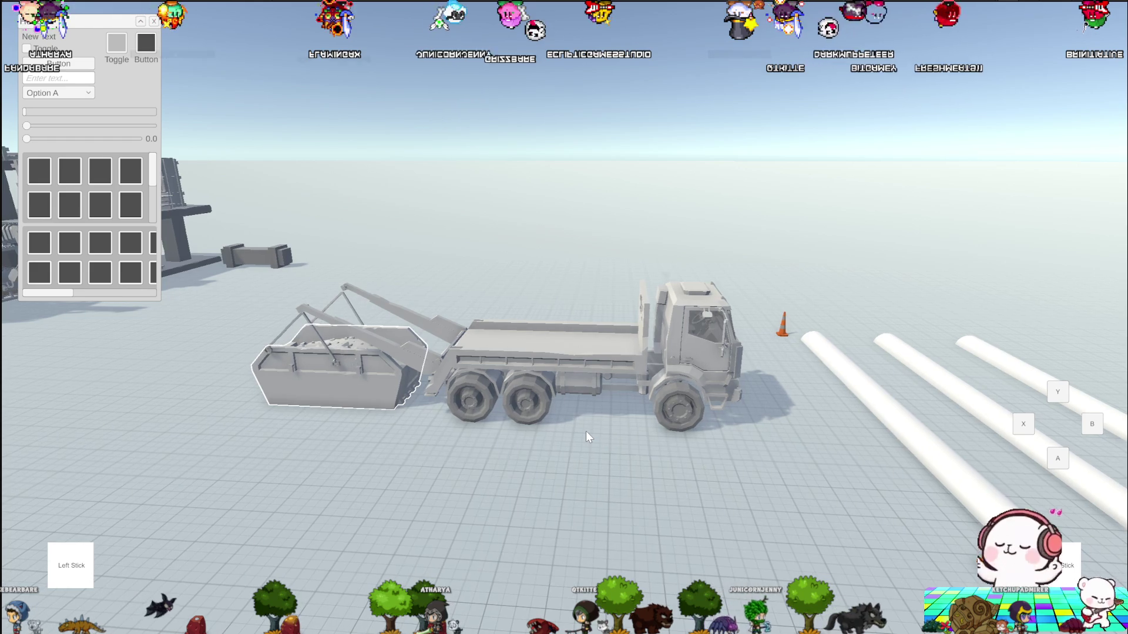
Step: Attach the skip with E, switch to the top-down camera with C, then view JointMechanism.cs
{"action": "key", "text": "e"}
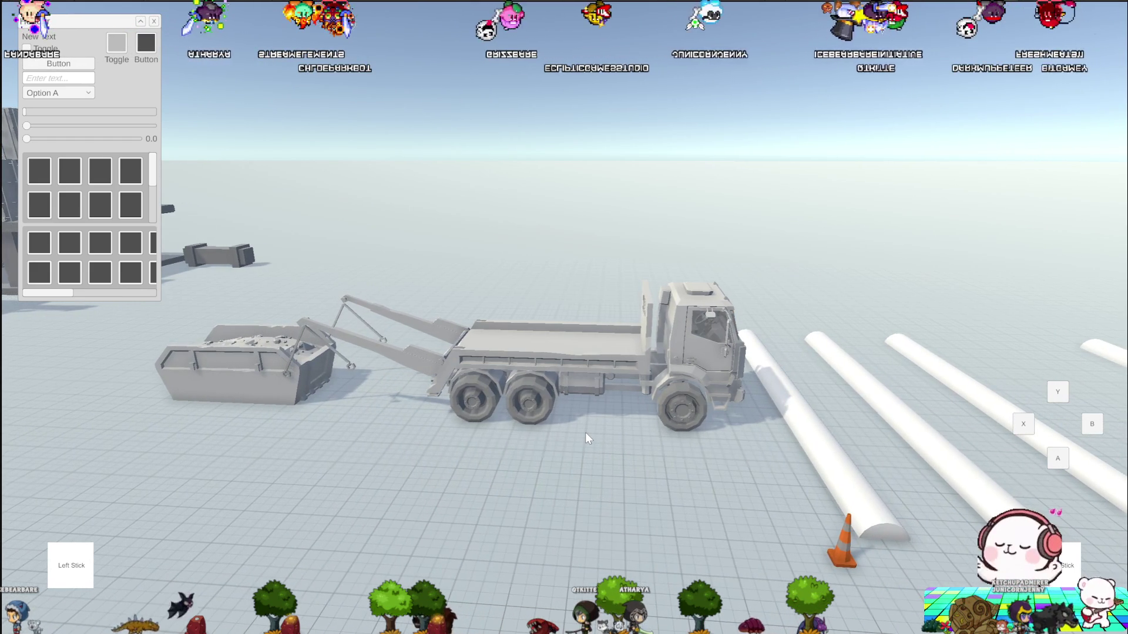
{"action": "key", "text": "c"}
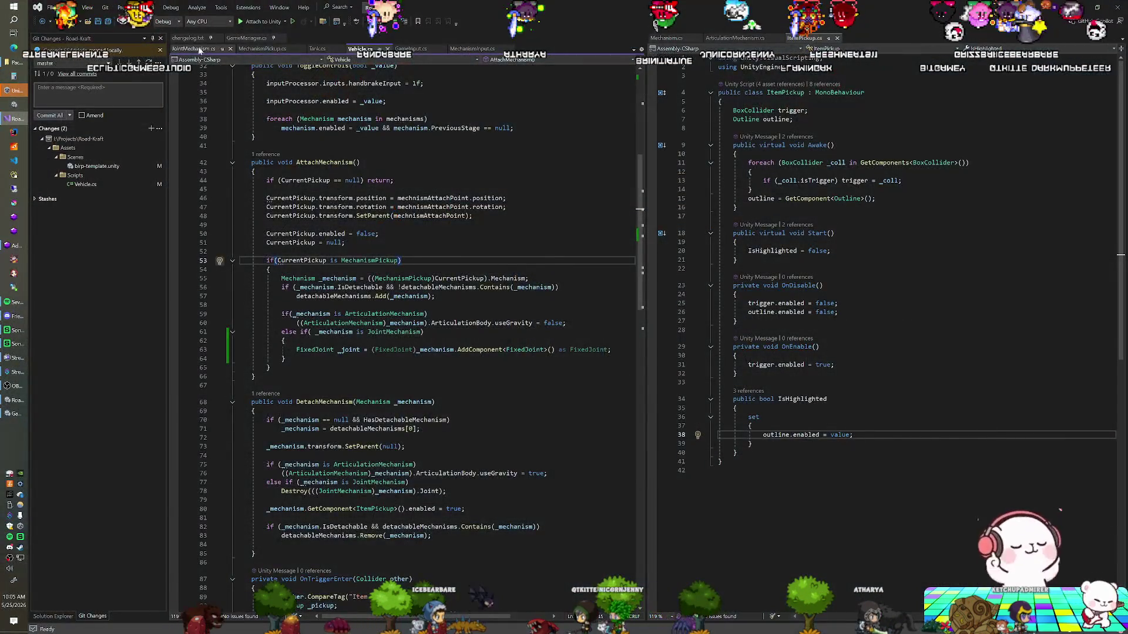
{"action": "left_click", "coordinate": [200, 49]}
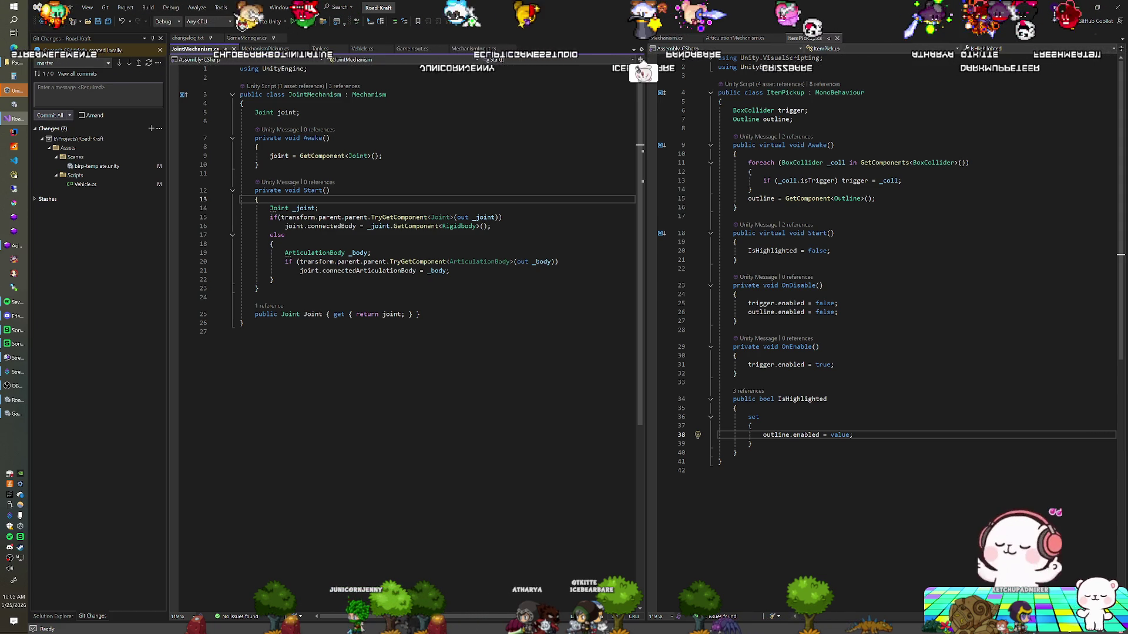
Step: Look over JointMechanism's Start method, then return to the Unity editor
{"action": "left_click", "coordinate": [256, 297]}
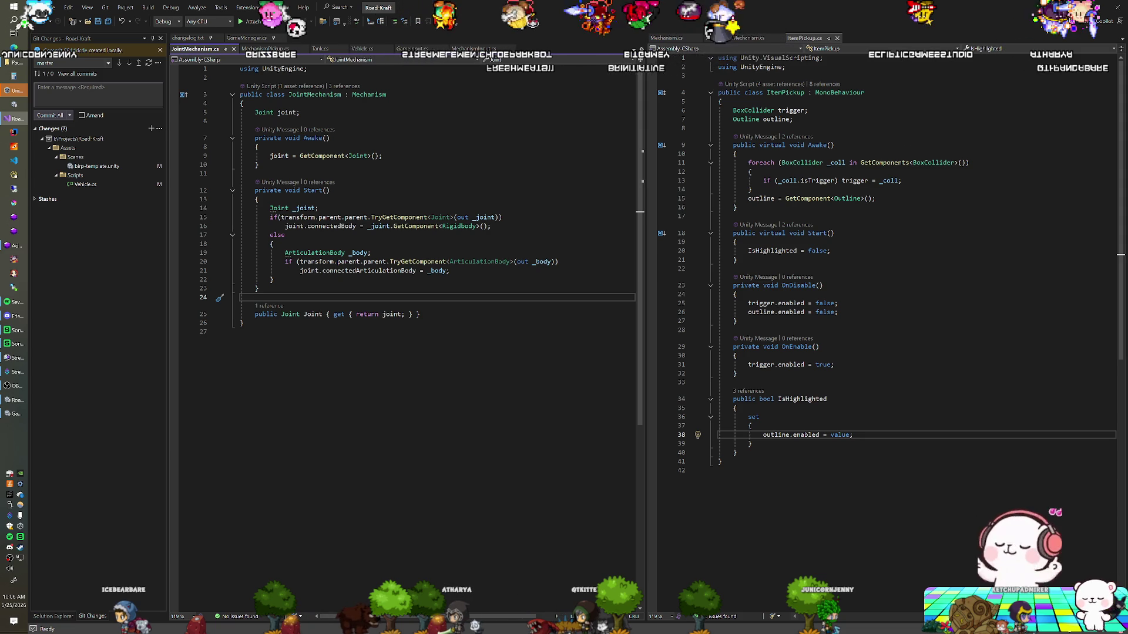
{"action": "key", "text": "alt+Tab"}
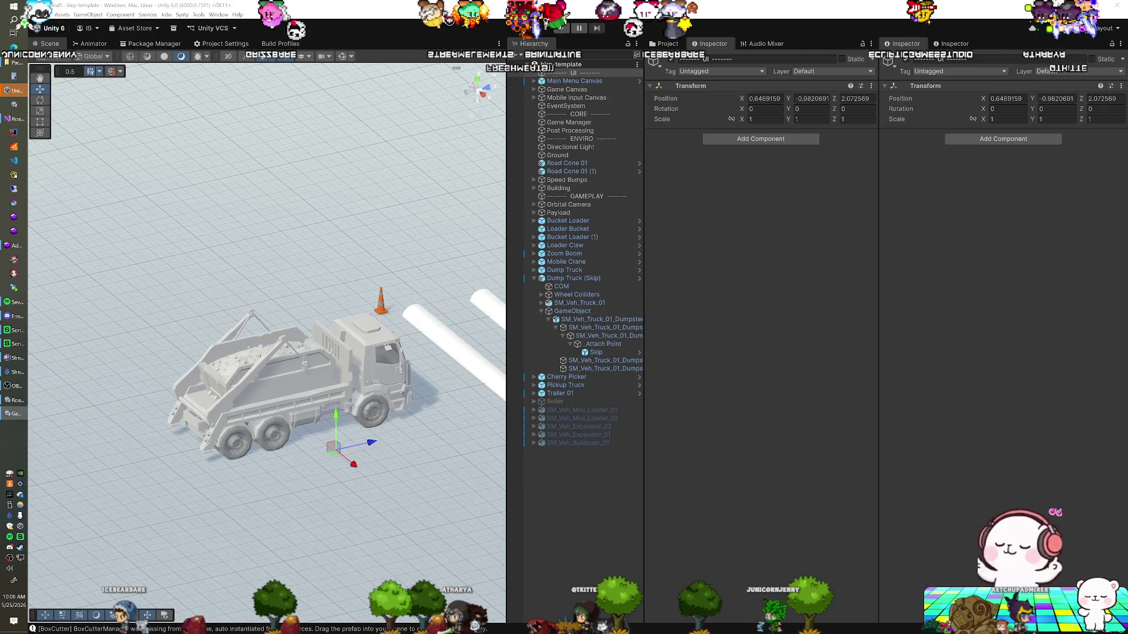
Step: Start another play test of the skip truck scene with Ctrl+P
{"action": "key", "text": "ctrl+p"}
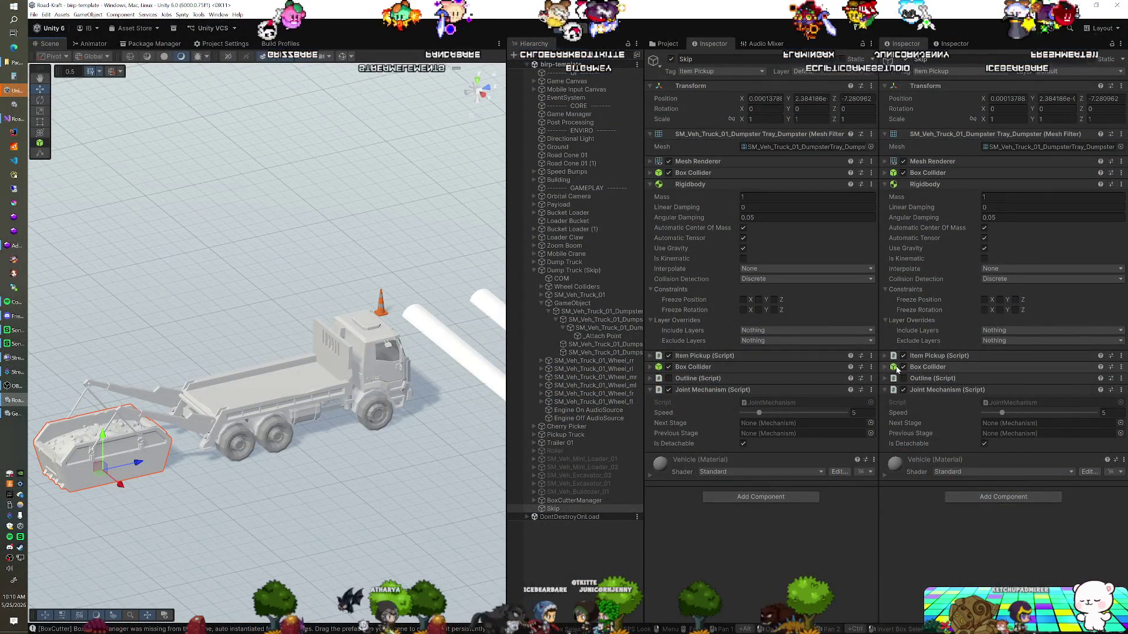
Step: Expand the skip's Box Collider, compare values across both Inspectors, then stop the play test
{"action": "left_click", "coordinate": [885, 367]}
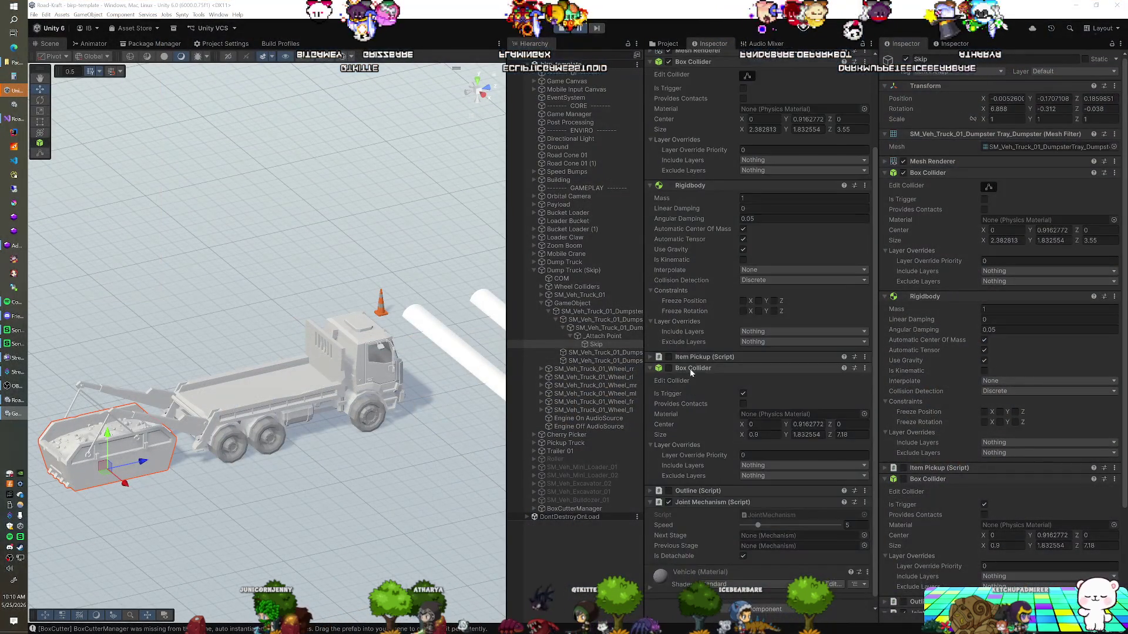
{"action": "scroll", "coordinate": [691, 372], "scroll_direction": "up", "scroll_amount": 1}
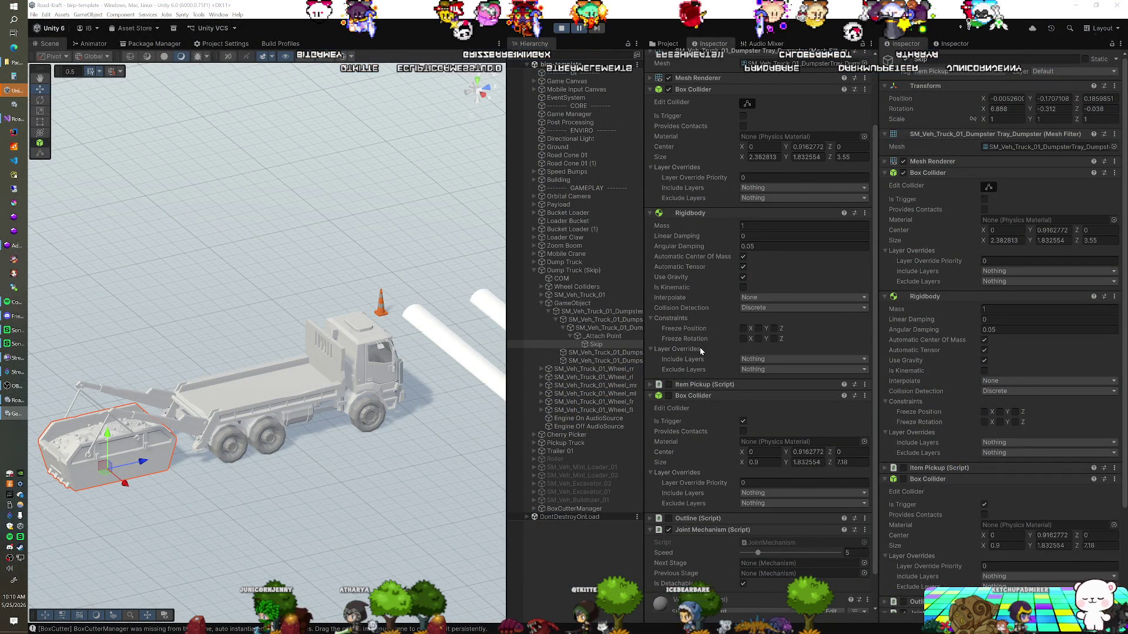
{"action": "scroll", "coordinate": [698, 318], "scroll_direction": "up", "scroll_amount": 1}
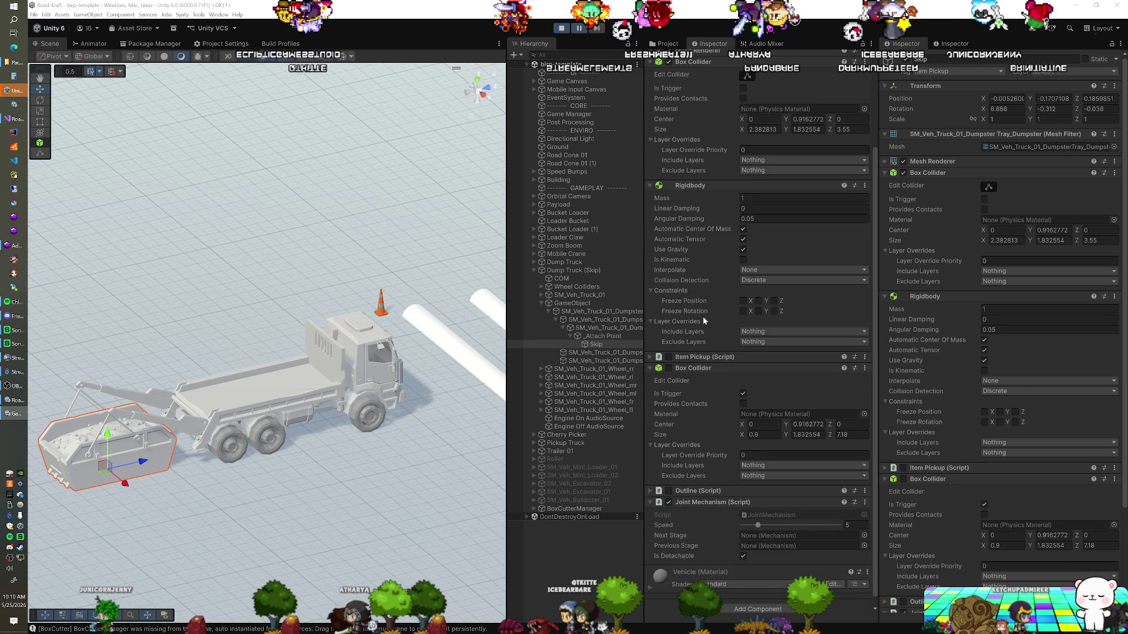
{"action": "scroll", "coordinate": [704, 320], "scroll_direction": "up", "scroll_amount": 1}
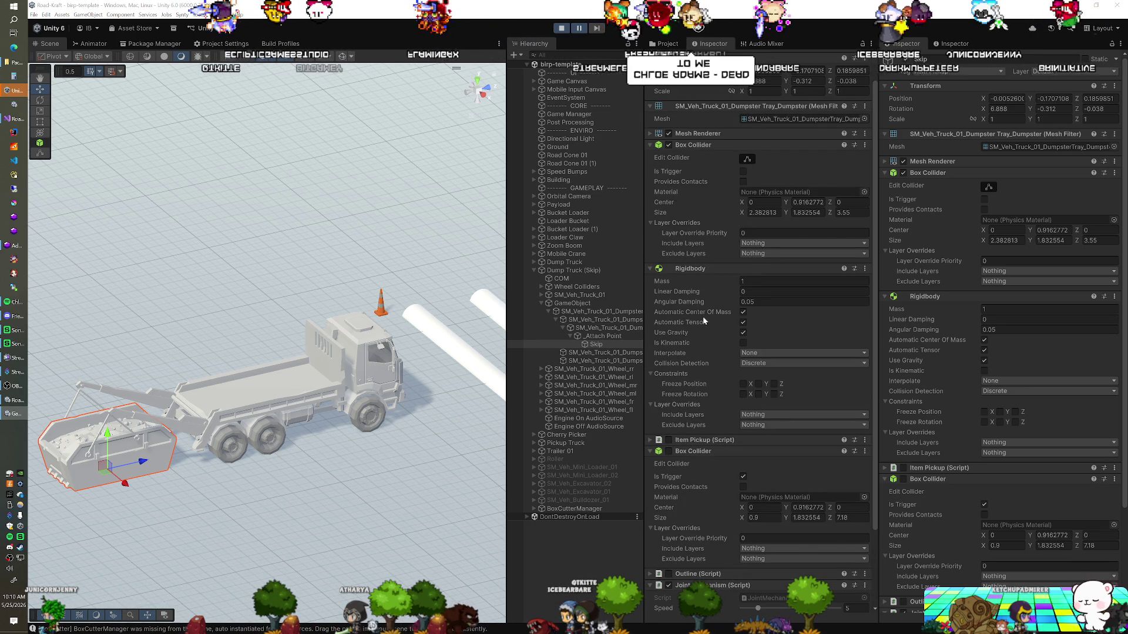
{"action": "scroll", "coordinate": [704, 320], "scroll_direction": "up", "scroll_amount": 1}
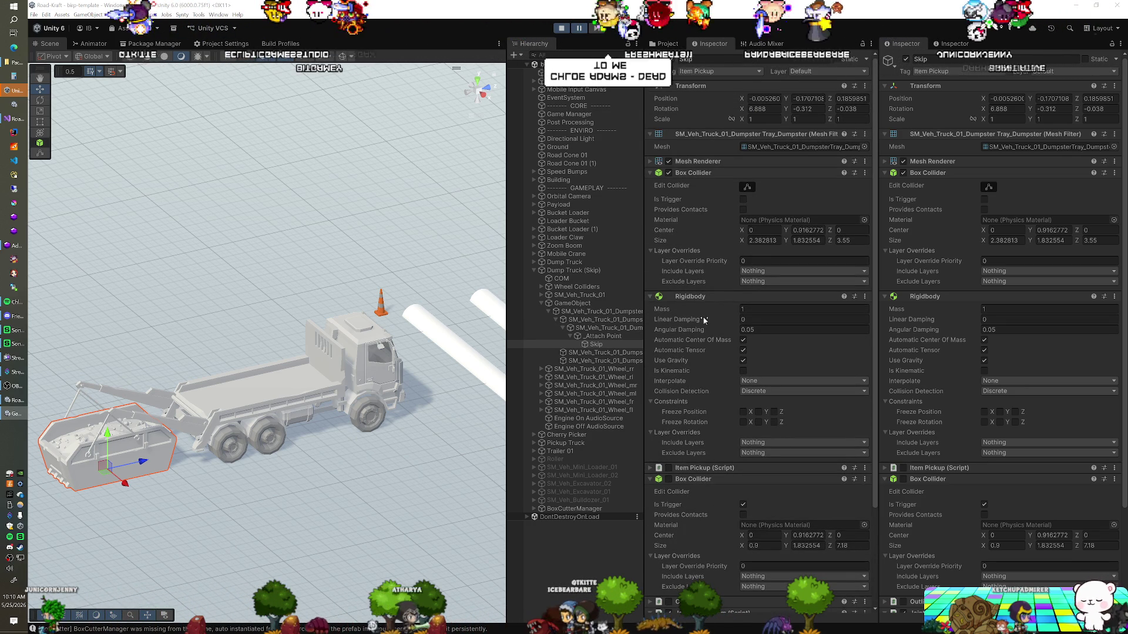
{"action": "scroll", "coordinate": [704, 321], "scroll_direction": "down", "scroll_amount": 4}
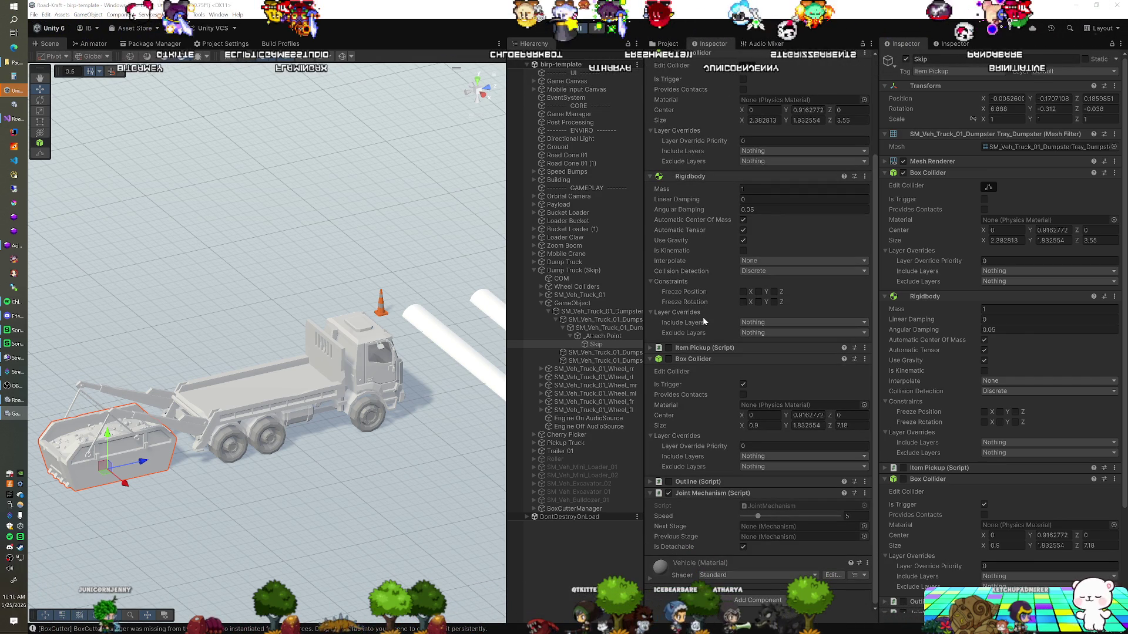
{"action": "scroll", "coordinate": [703, 320], "scroll_direction": "up", "scroll_amount": 1}
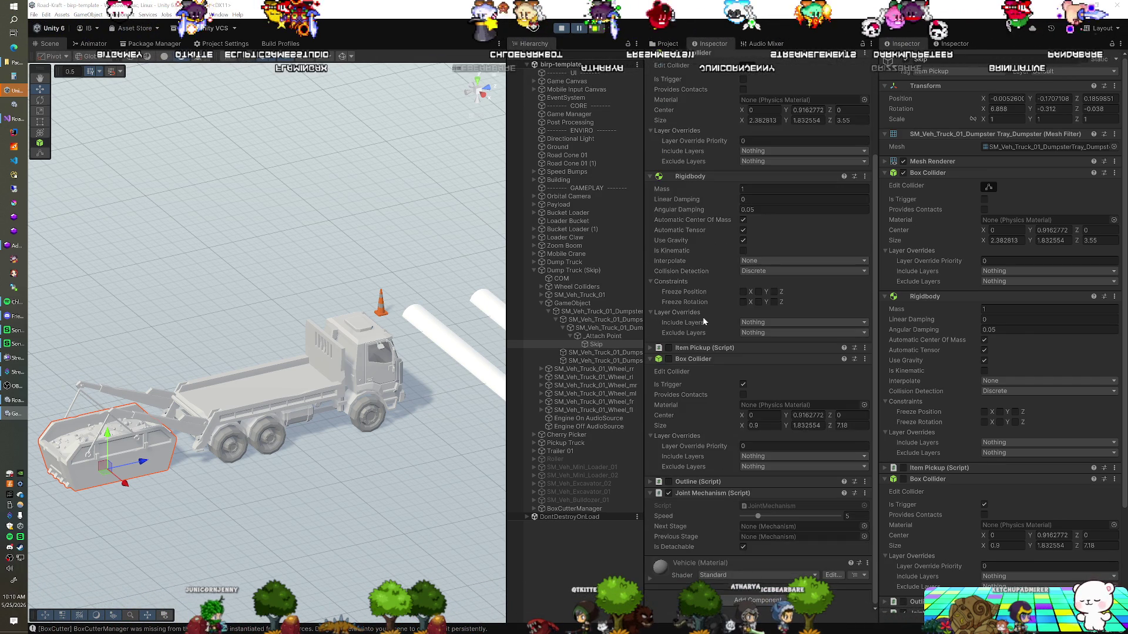
{"action": "scroll", "coordinate": [704, 319], "scroll_direction": "up", "scroll_amount": 3}
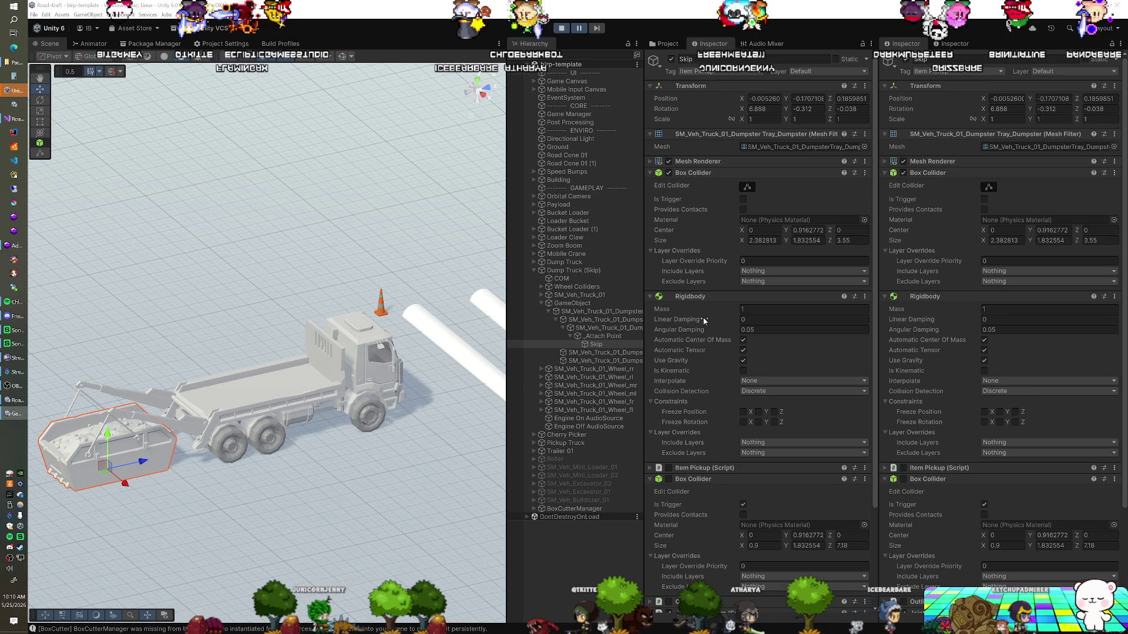
{"action": "scroll", "coordinate": [704, 320], "scroll_direction": "down", "scroll_amount": 4}
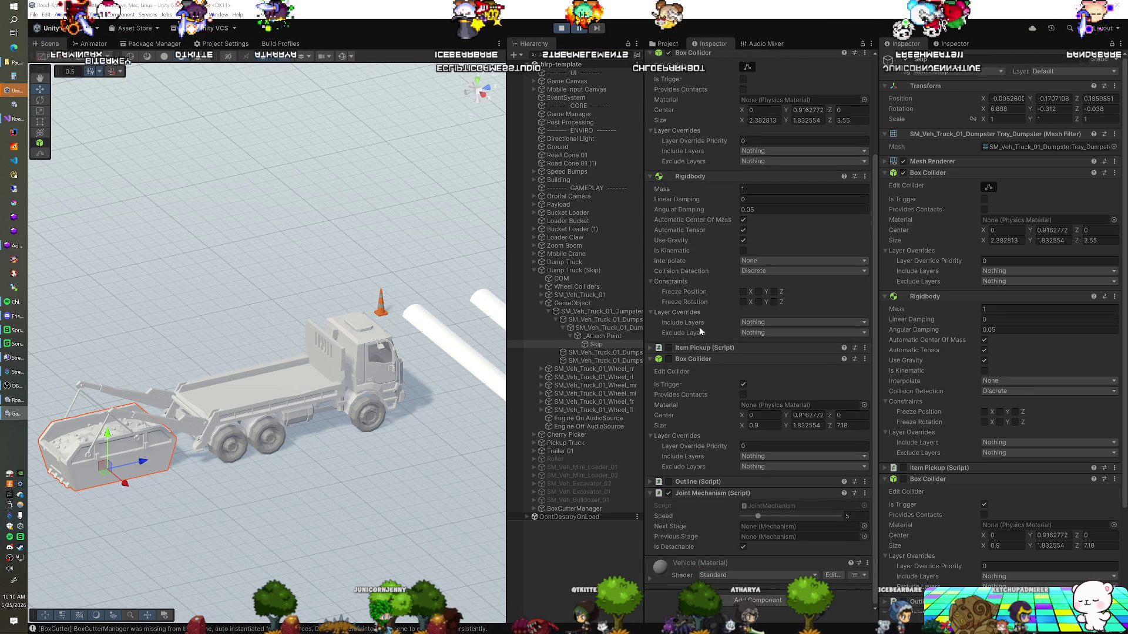
{"action": "left_click", "coordinate": [562, 30]}
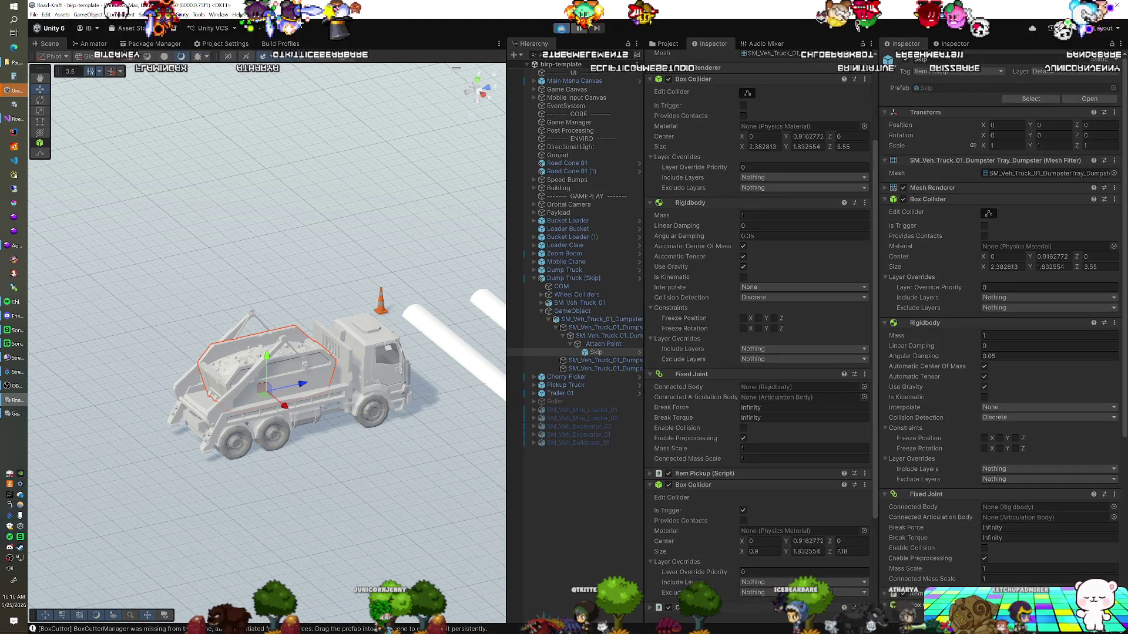
Step: Restart the play test and orbit the camera side-on to watch the skip unload
{"action": "left_click", "coordinate": [561, 29]}
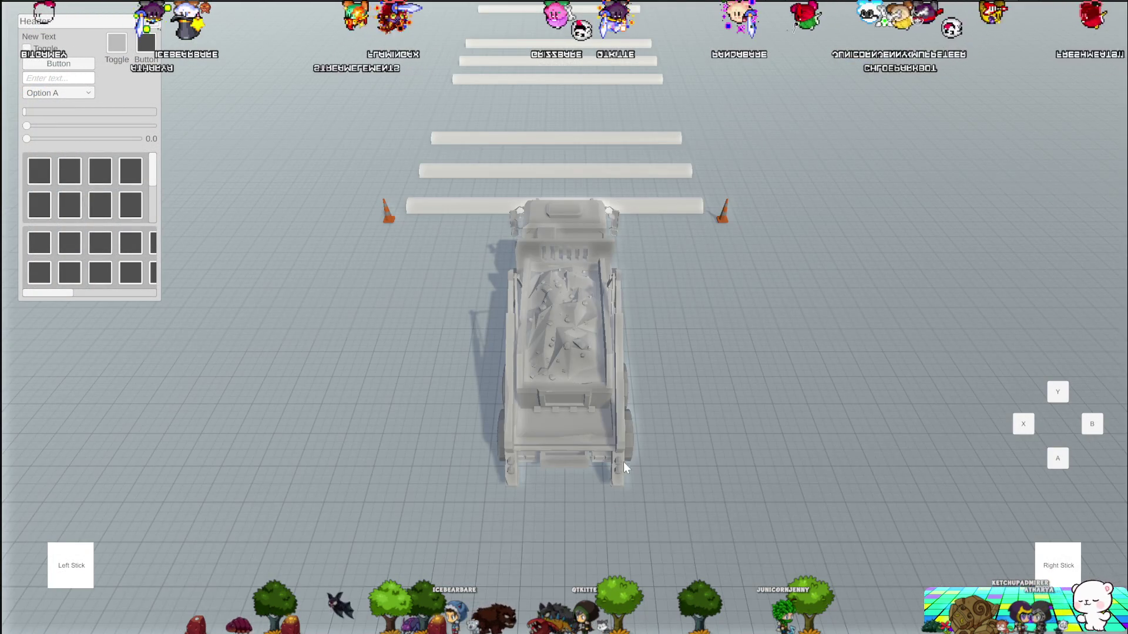
{"action": "mouse_move", "coordinate": [622, 462]}
{"action": "left_mouse_down"}
{"action": "mouse_move", "coordinate": [764, 440]}
{"action": "mouse_move", "coordinate": [811, 411]}
{"action": "mouse_move", "coordinate": [788, 429]}
{"action": "left_mouse_up"}
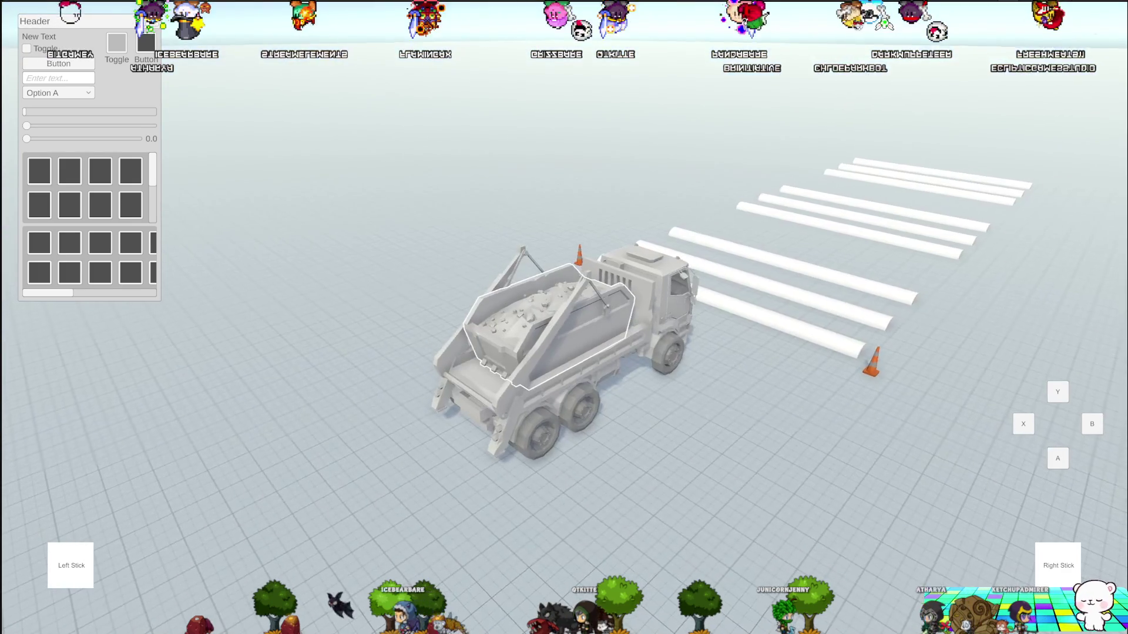
{"action": "left_click_drag", "start_coordinate": [655, 460], "coordinate": [655, 457]}
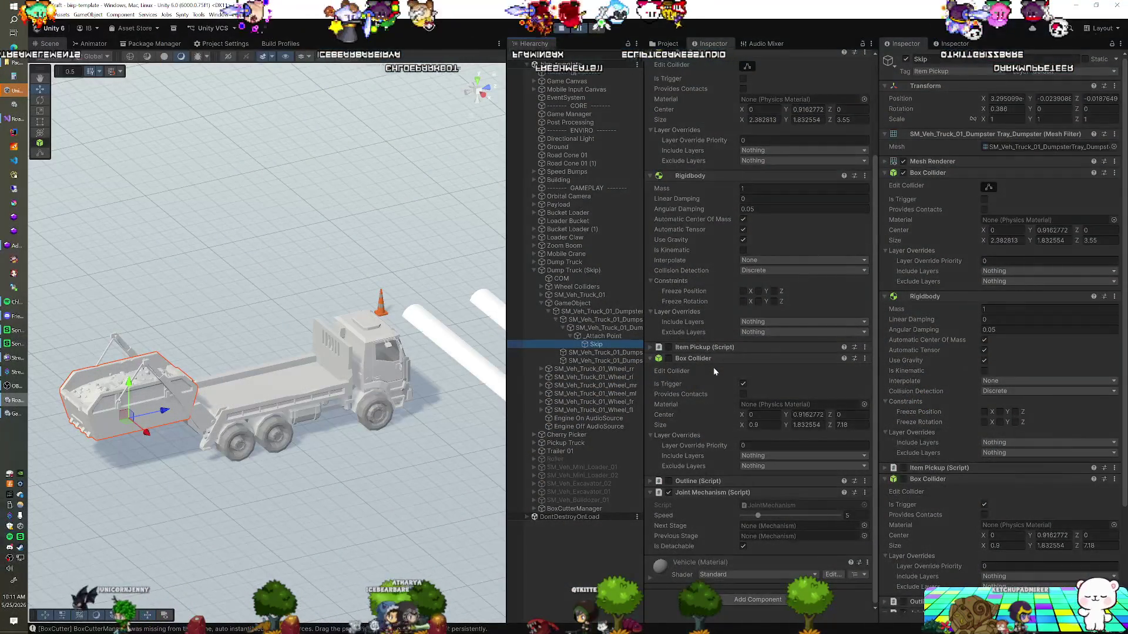
Step: Exit Play mode so the skip returns to the truck, then switch to JointMechanism.cs in Visual Studio
{"action": "scroll", "coordinate": [713, 368], "scroll_direction": "down", "scroll_amount": 3}
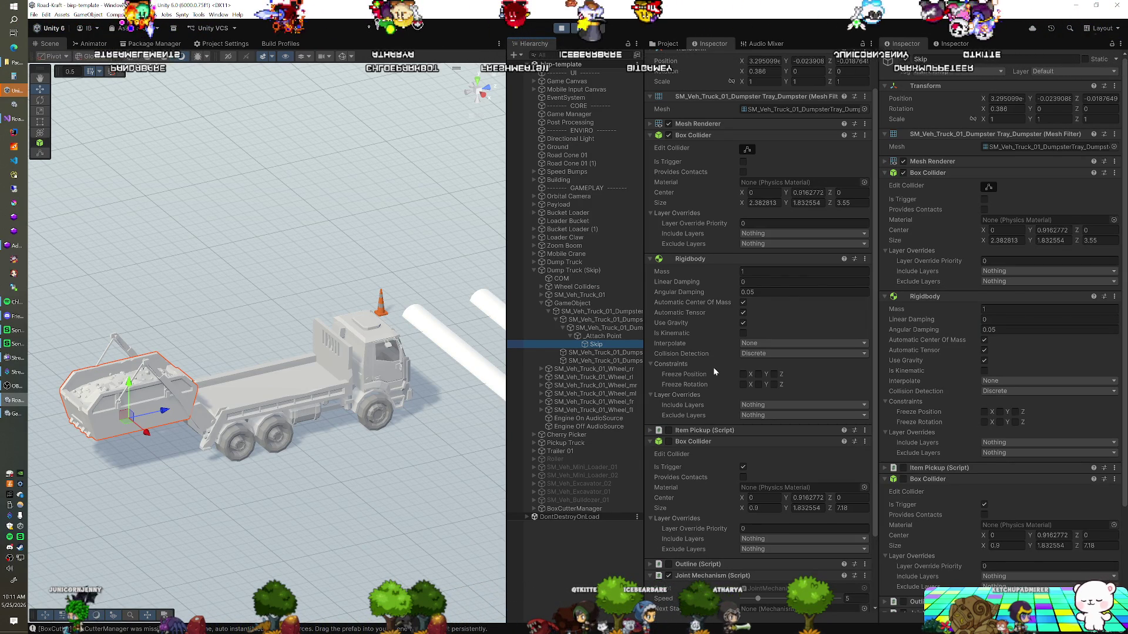
{"action": "scroll", "coordinate": [713, 368], "scroll_direction": "down", "scroll_amount": 3}
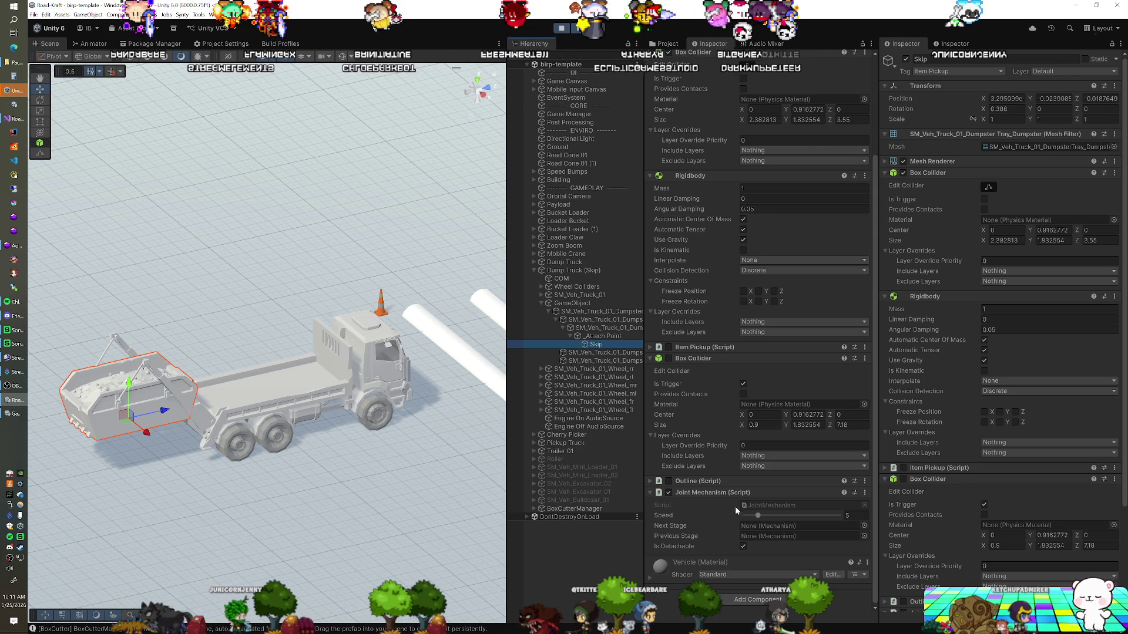
{"action": "left_click", "coordinate": [563, 33]}
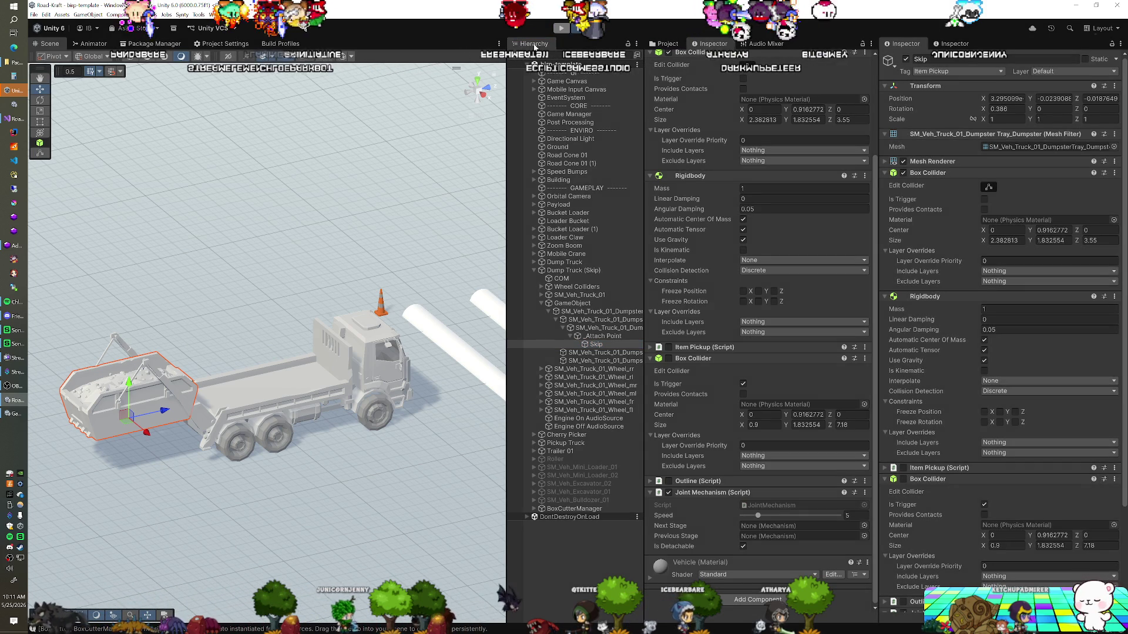
{"action": "key", "text": "alt+Tab"}
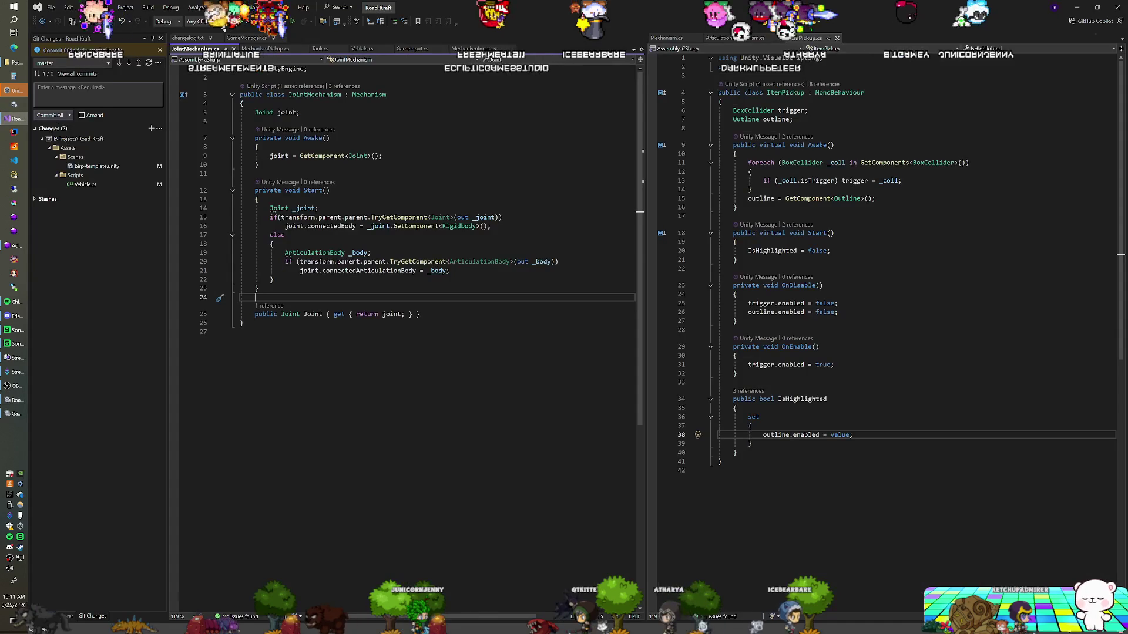
Step: Inspect line 63 of Vehicle.cs, where AttachMechanism calls AddComponent<FixedJoint>(), then return to Unity
{"action": "left_click", "coordinate": [359, 49]}
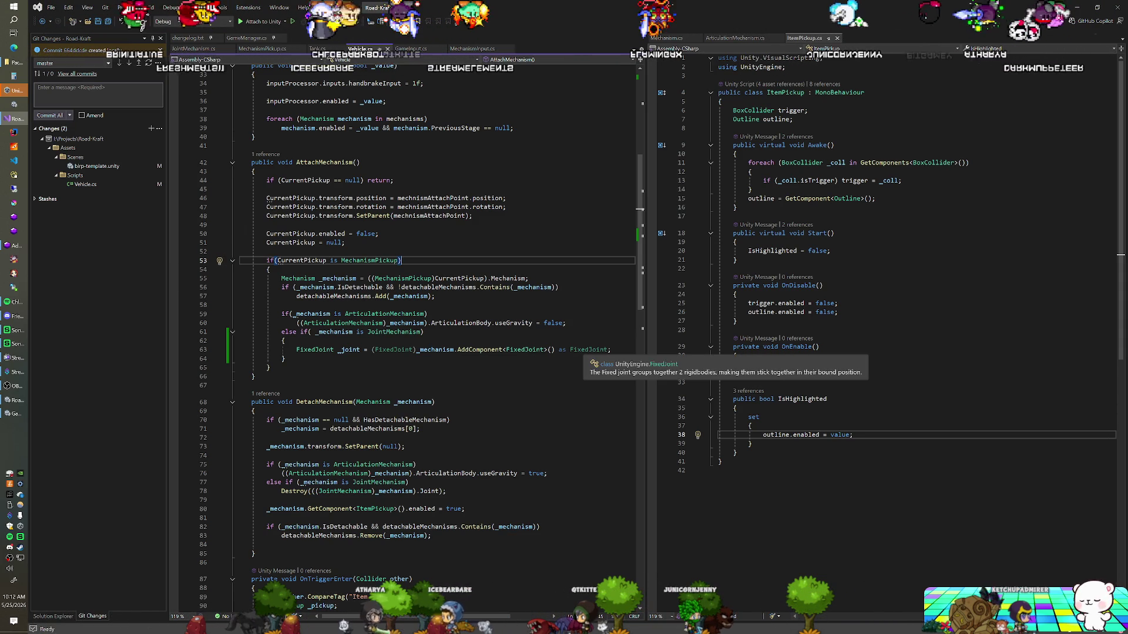
{"action": "key", "text": "ctrl+minus"}
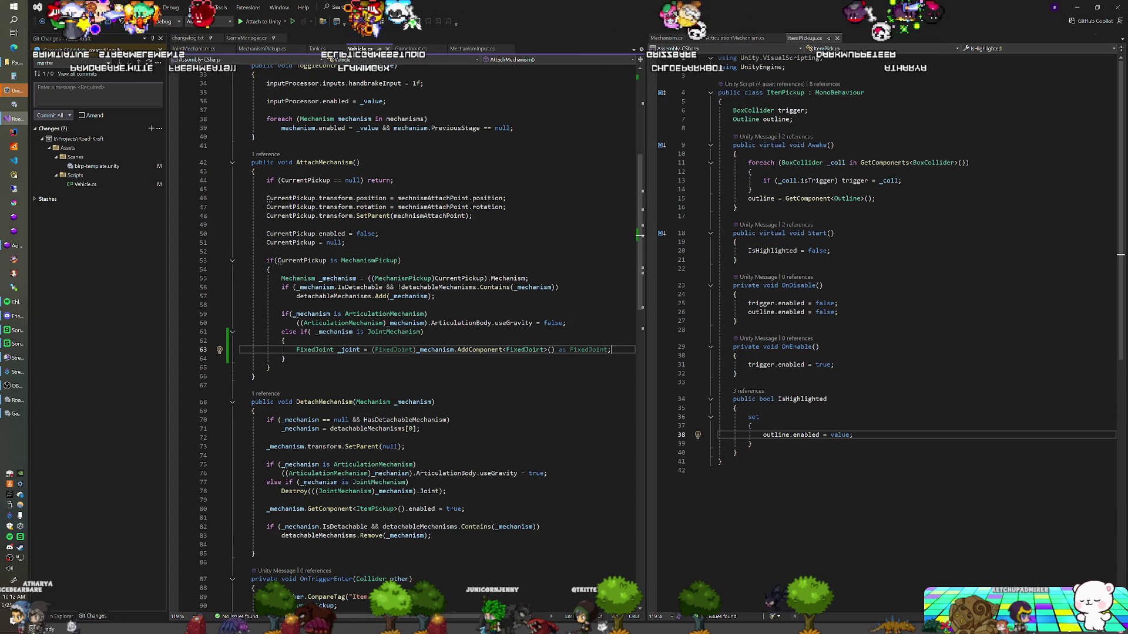
{"action": "key", "text": "alt+Tab"}
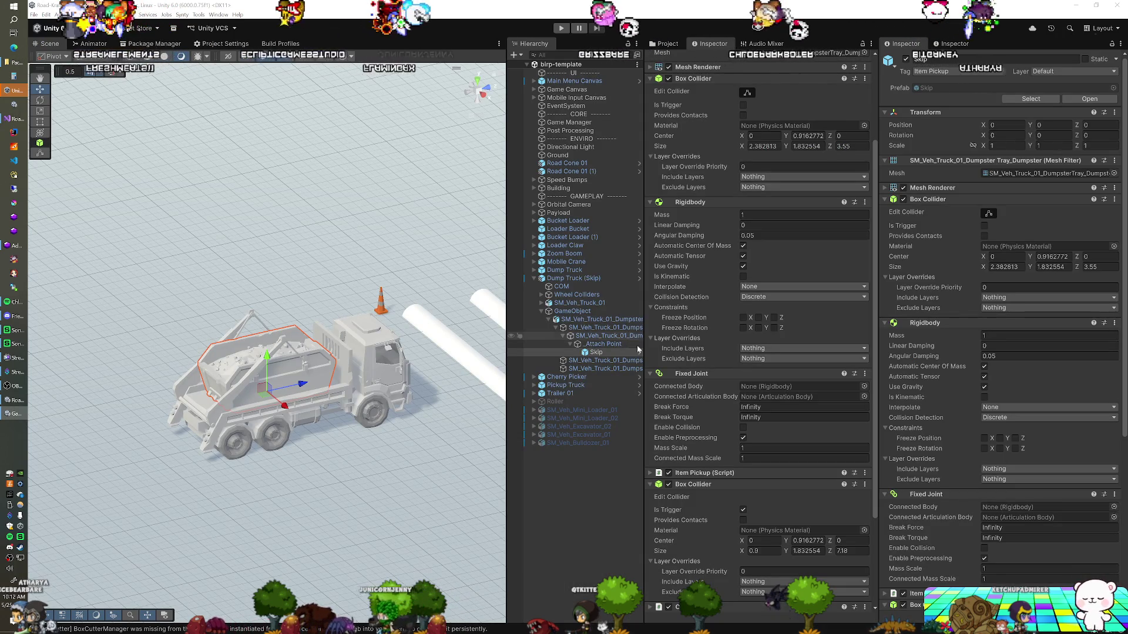
Step: Select the Skip prefab asset in the Project window for editing
{"action": "scroll", "coordinate": [915, 416], "scroll_direction": "down", "scroll_amount": 8}
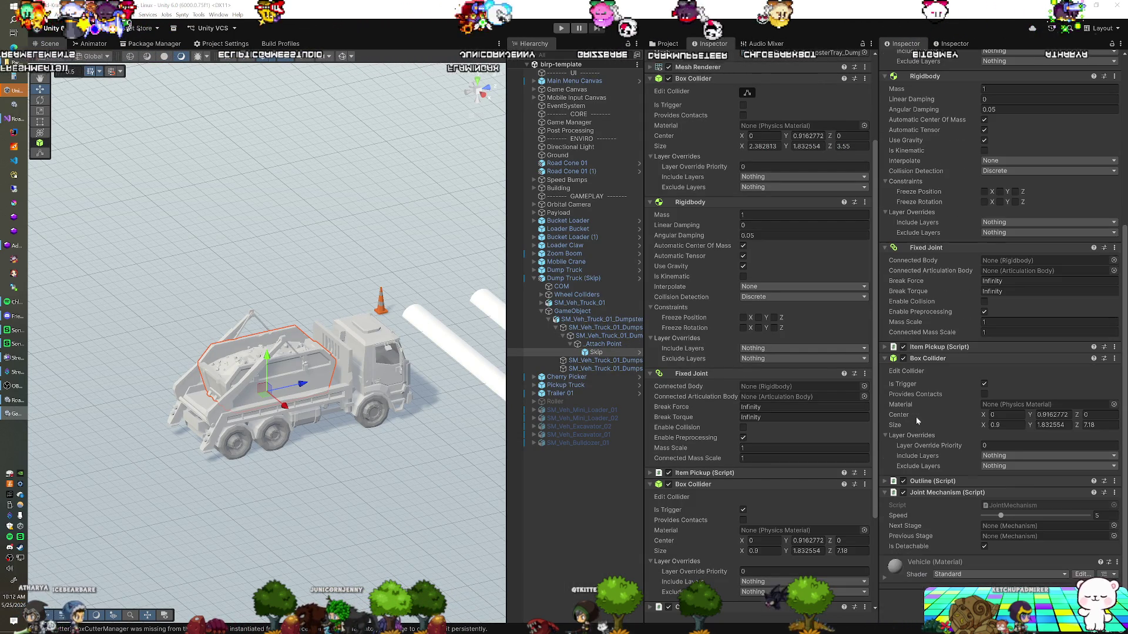
{"action": "scroll", "coordinate": [915, 418], "scroll_direction": "up", "scroll_amount": 5}
{"action": "scroll", "coordinate": [916, 421], "scroll_direction": "down", "scroll_amount": 2}
{"action": "scroll", "coordinate": [917, 421], "scroll_direction": "down", "scroll_amount": 3}
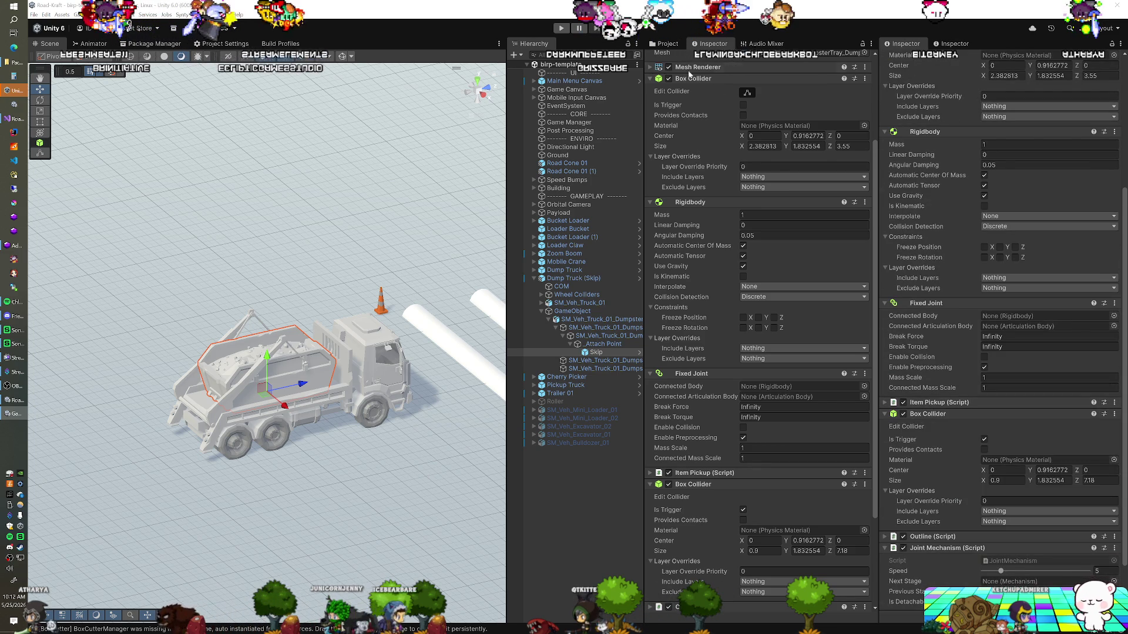
{"action": "left_click", "coordinate": [667, 44]}
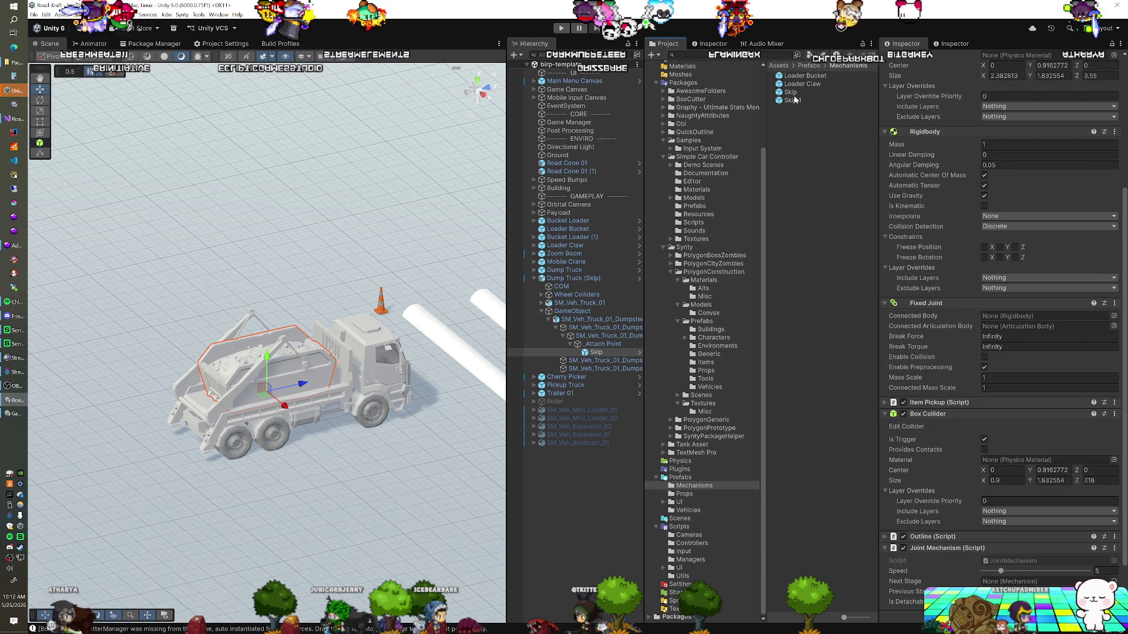
{"action": "left_click", "coordinate": [597, 352]}
{"action": "left_click", "coordinate": [830, 93]}
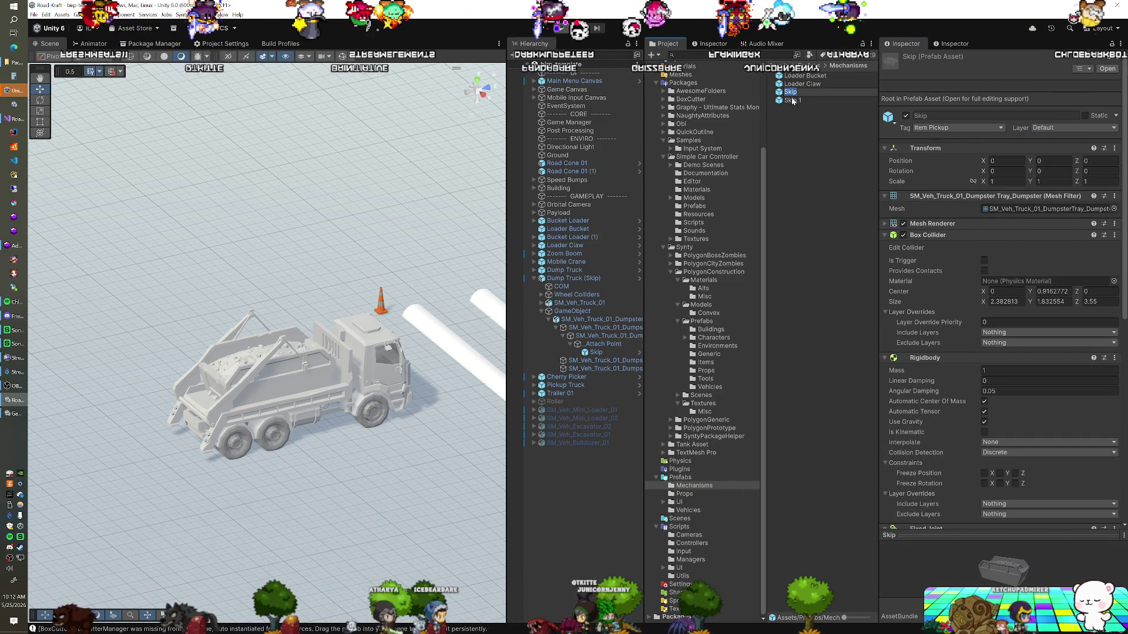
Step: Remove the Skip prefab's Item Pickup component, add Mechanism Pickup instead, and start play mode
{"action": "scroll", "coordinate": [950, 334], "scroll_direction": "down", "scroll_amount": 10}
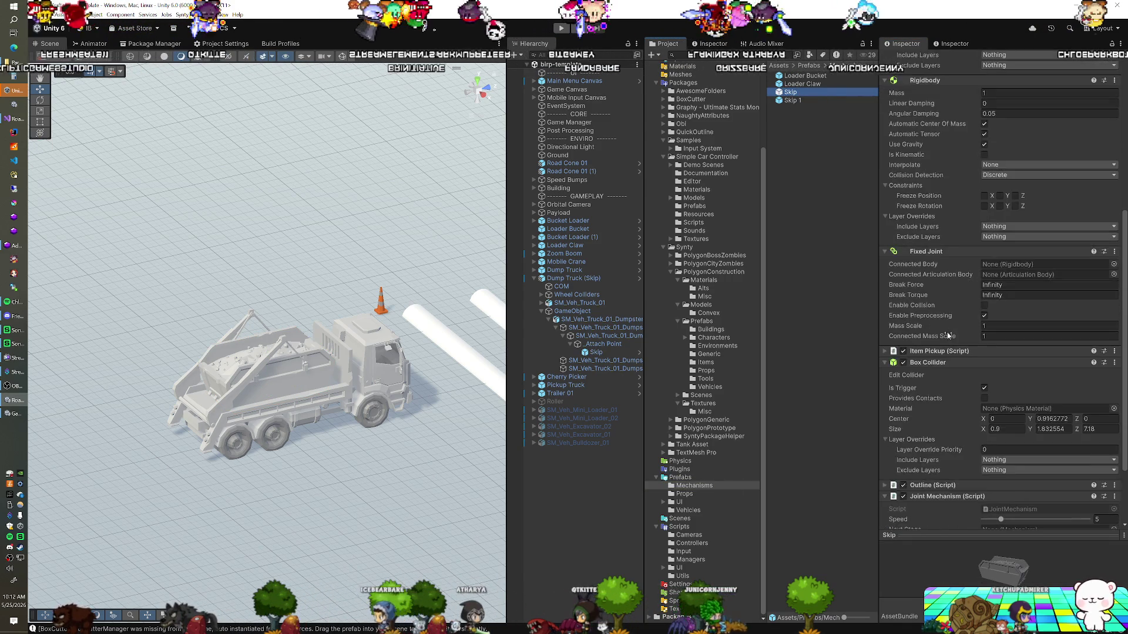
{"action": "right_click", "coordinate": [943, 265]}
{"action": "left_click", "coordinate": [964, 285]}
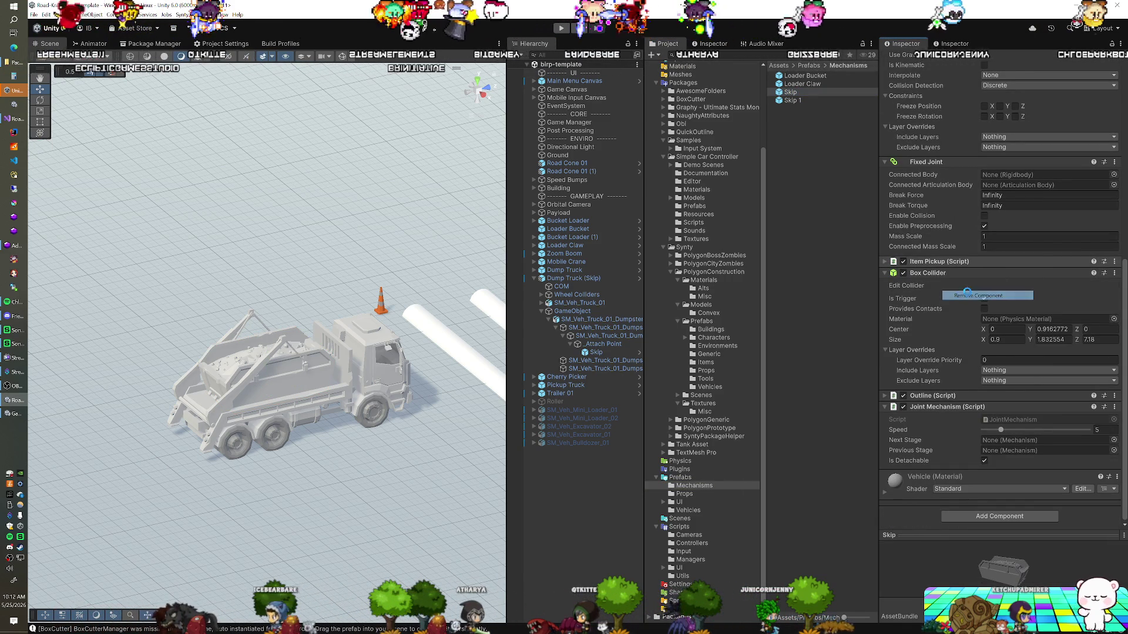
{"action": "scroll", "coordinate": [973, 411], "scroll_direction": "up", "scroll_amount": 3}
{"action": "scroll", "coordinate": [973, 455], "scroll_direction": "down", "scroll_amount": 3}
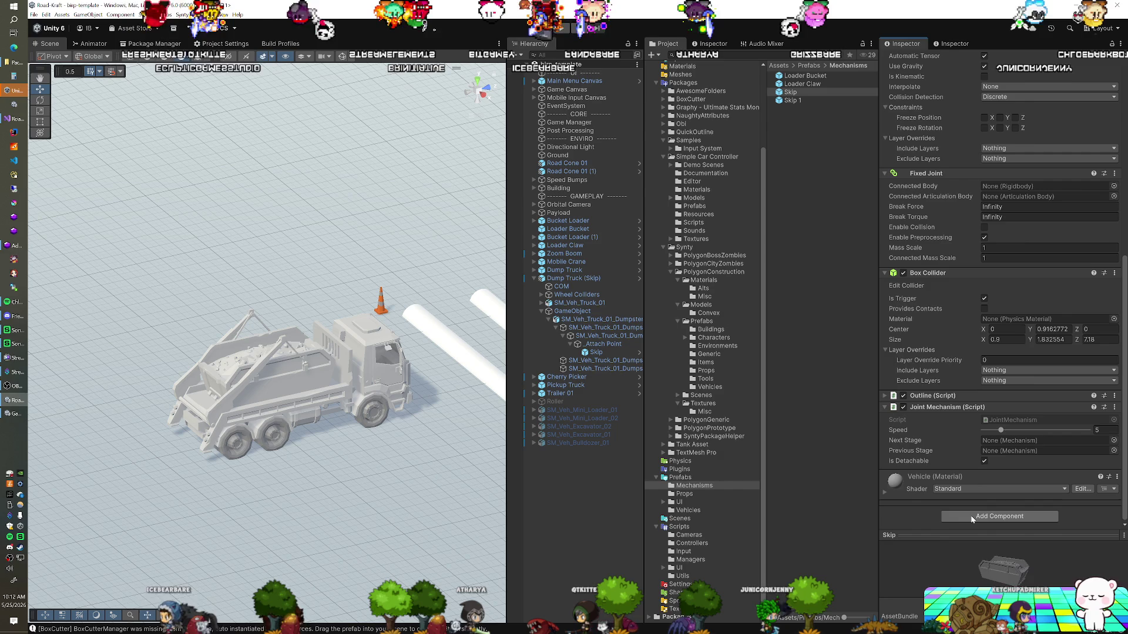
{"action": "left_click", "coordinate": [972, 516]}
{"action": "type", "text": "ar"}
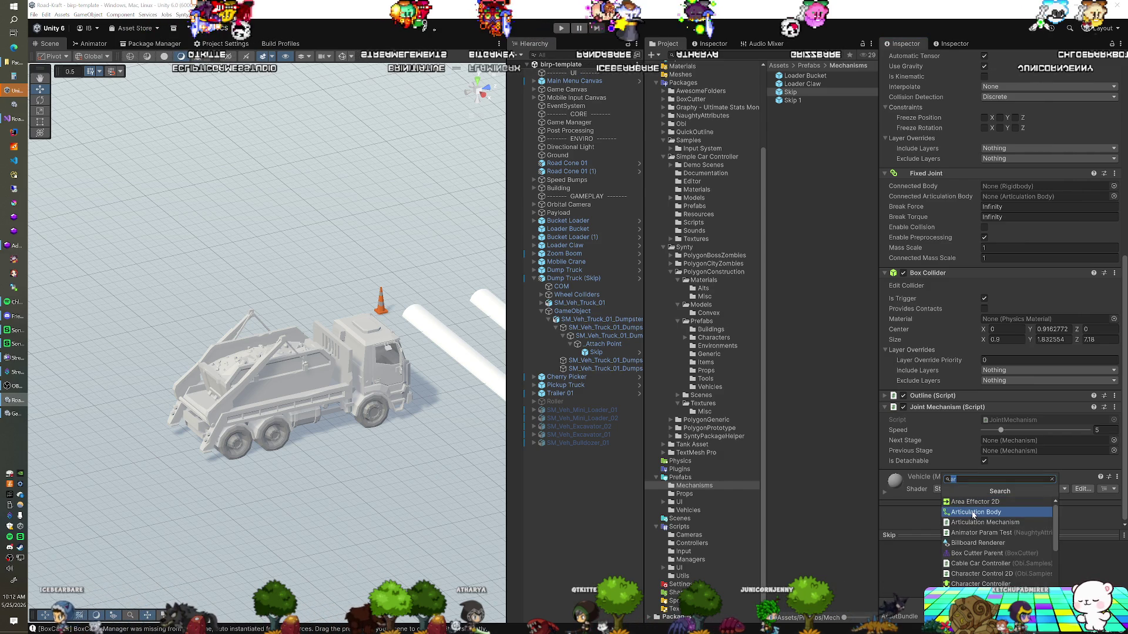
{"action": "type", "text": "mech"}
{"action": "key", "text": "Down"}
{"action": "key", "text": "Return"}
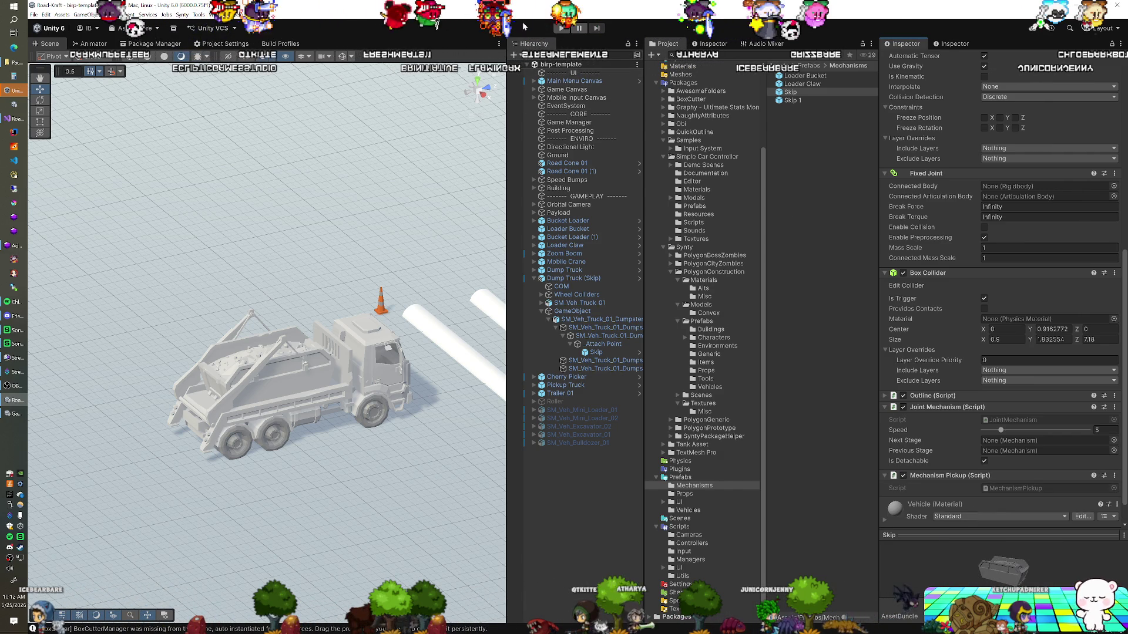
{"action": "left_click", "coordinate": [563, 28]}
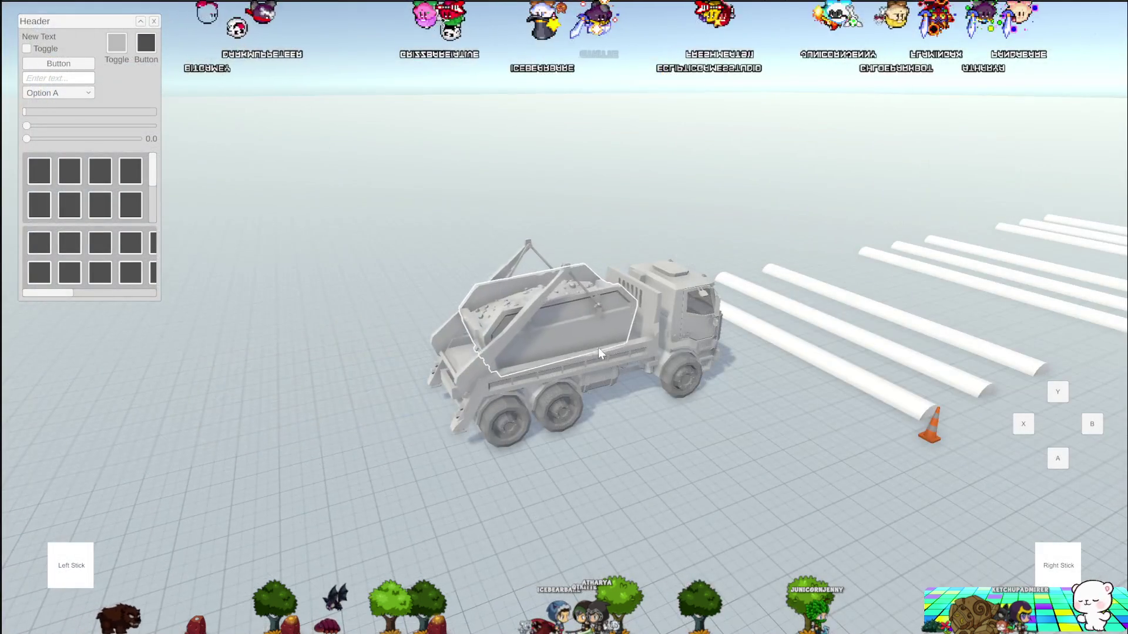
Step: Have the truck lift the skip in play mode, check where it lands, then return to Visual Studio
{"action": "left_click", "coordinate": [599, 348]}
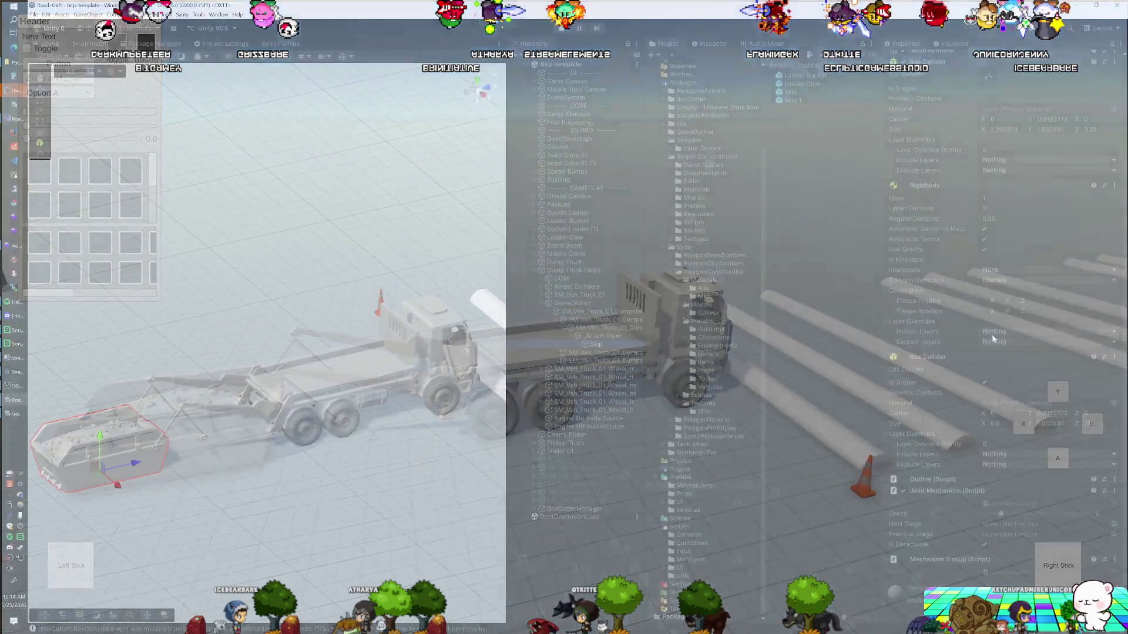
{"action": "scroll", "coordinate": [990, 332], "scroll_direction": "up", "scroll_amount": 3}
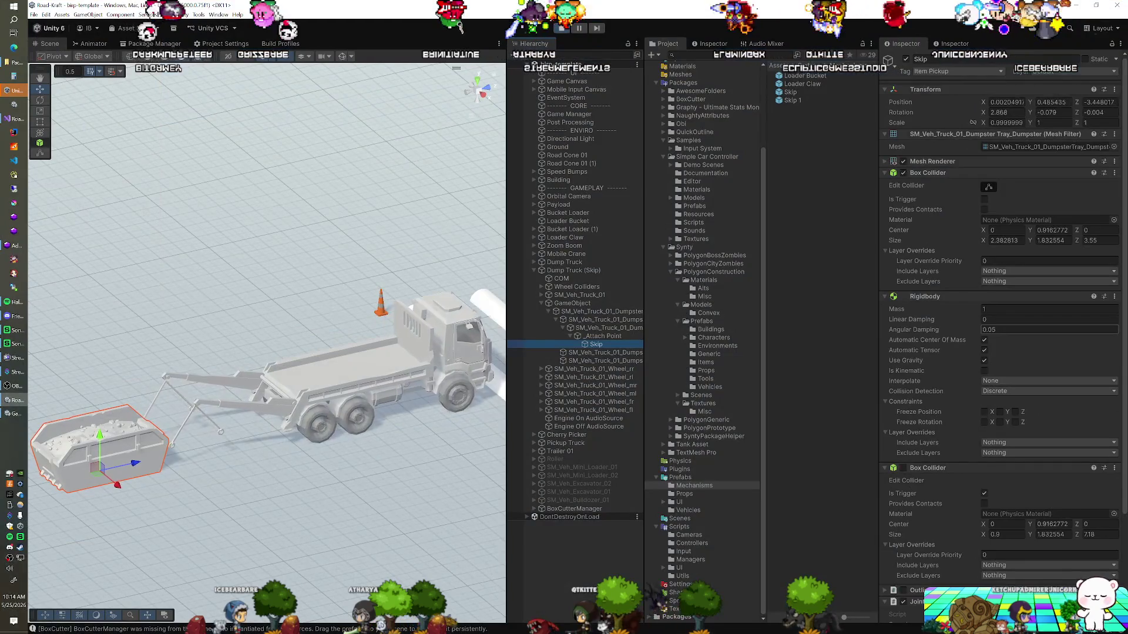
{"action": "scroll", "coordinate": [958, 287], "scroll_direction": "down", "scroll_amount": 4}
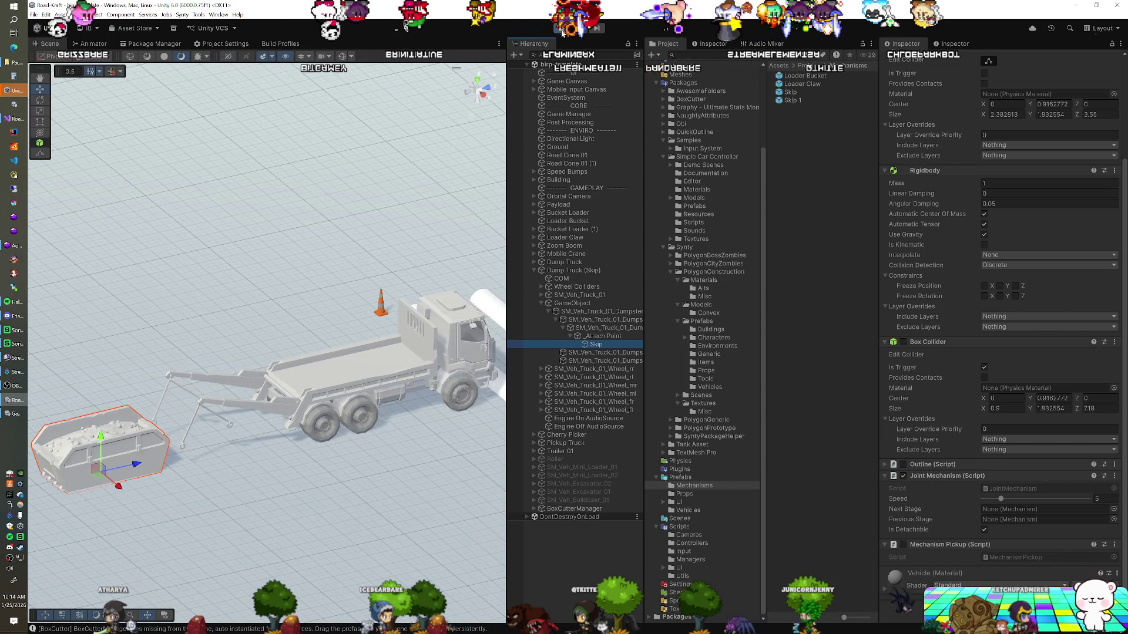
{"action": "left_click", "coordinate": [60, 83]}
{"action": "left_click", "coordinate": [11, 118]}
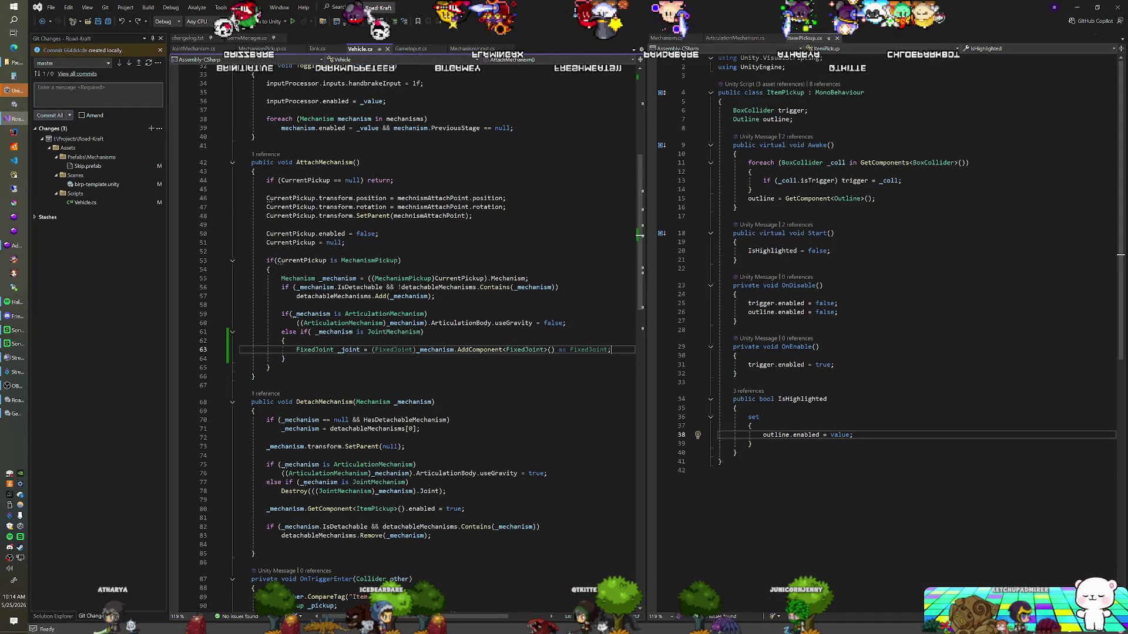
Step: Insert Debug.Log(_joint, _joint.gameObject); after the FixedJoint creation in Vehicle.cs, then return to Unity
{"action": "key", "text": "Return"}
{"action": "type", "text": "Debug.Lo"}
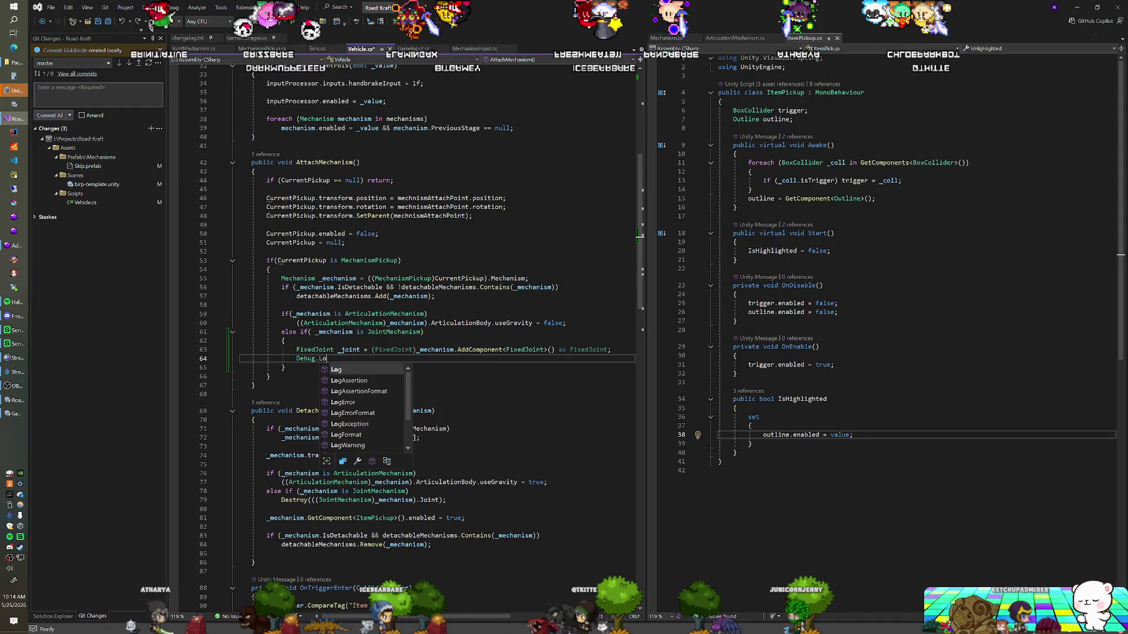
{"action": "type", "text": "g(_joint);"}
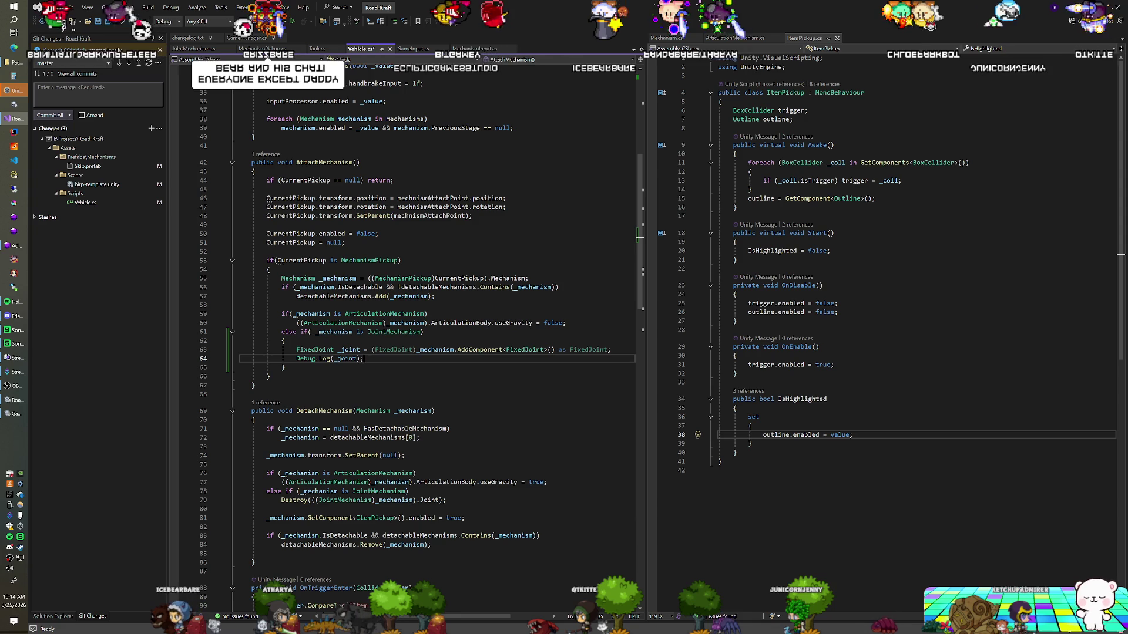
{"action": "left_click", "coordinate": [362, 358]}
{"action": "type", "text": ", _joint."}
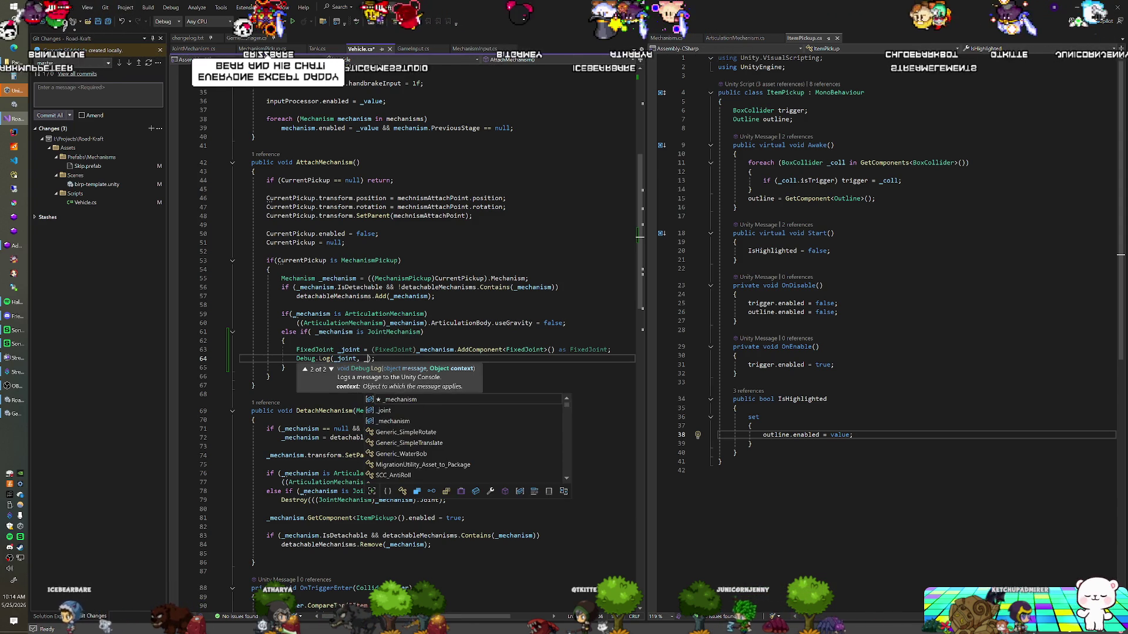
{"action": "type", "text": "gameObject"}
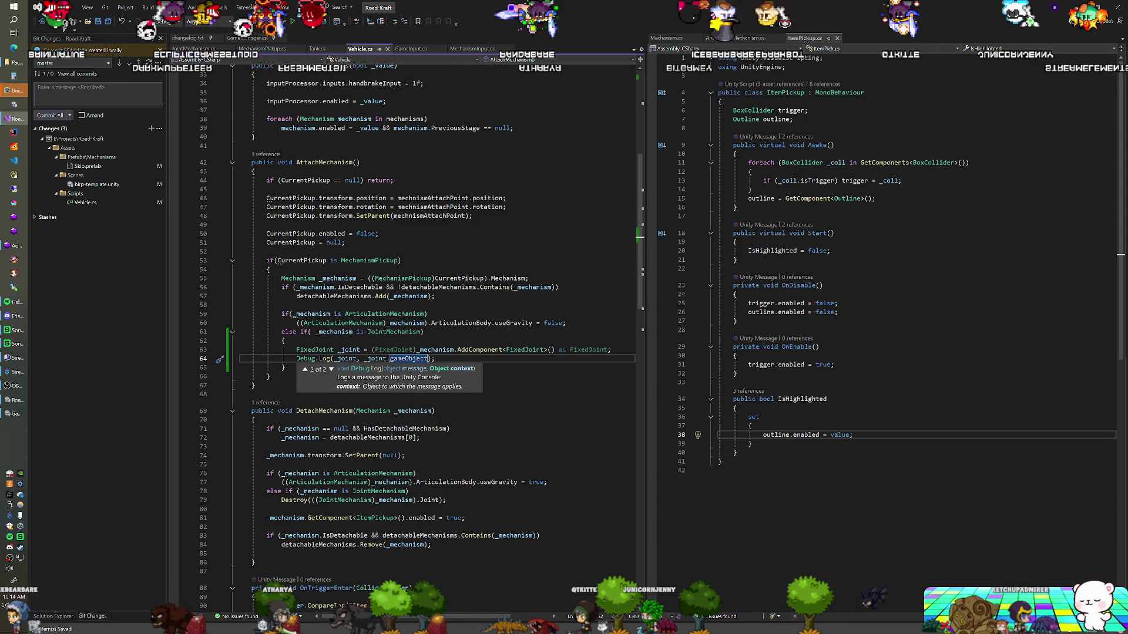
{"action": "left_click", "coordinate": [429, 314]}
{"action": "key", "text": "alt+Tab"}
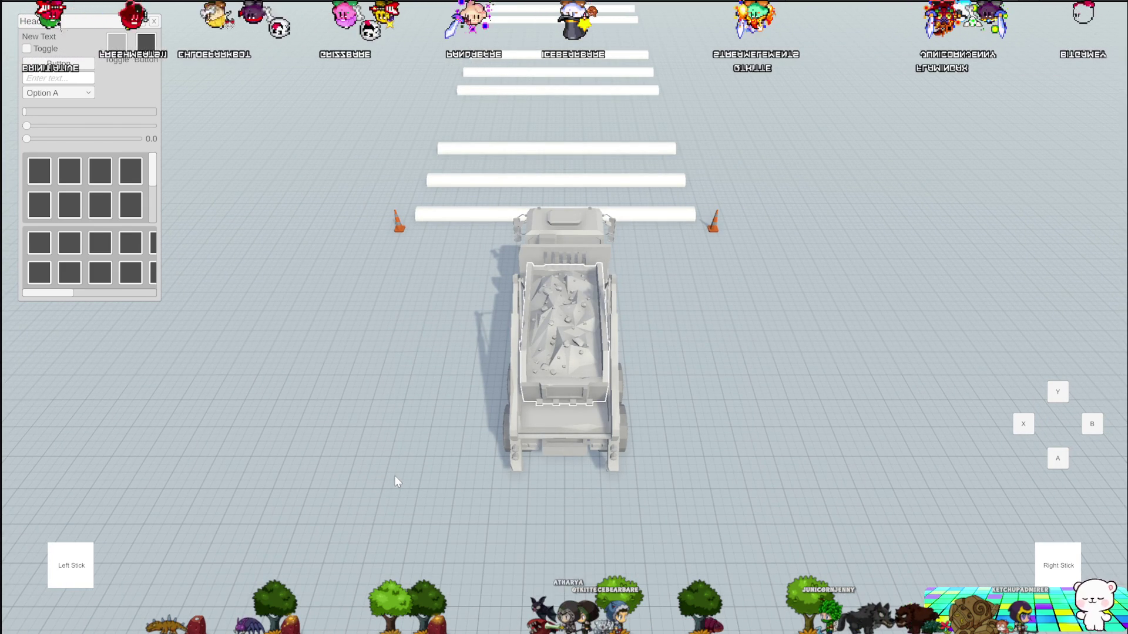
Step: Orbit the game camera around the truck to watch the skip during the play test
{"action": "mouse_move", "coordinate": [474, 327]}
{"action": "left_mouse_down"}
{"action": "mouse_move", "coordinate": [528, 323]}
{"action": "mouse_move", "coordinate": [564, 294]}
{"action": "mouse_move", "coordinate": [628, 282]}
{"action": "mouse_move", "coordinate": [608, 513]}
{"action": "left_mouse_up"}
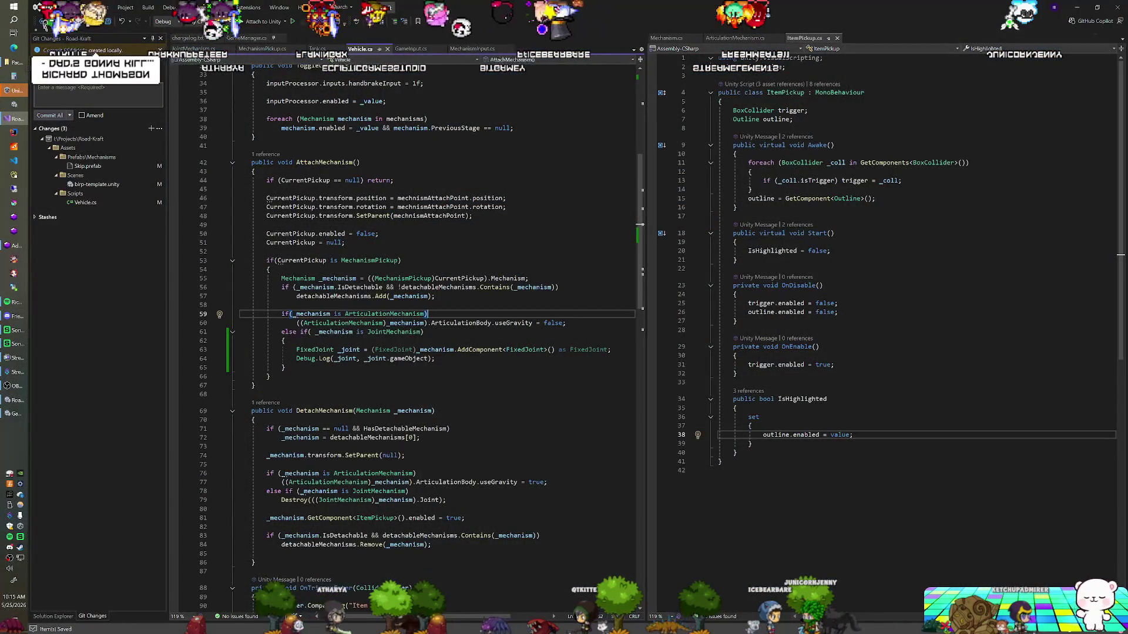
{"action": "mouse_move", "coordinate": [297, 261]}
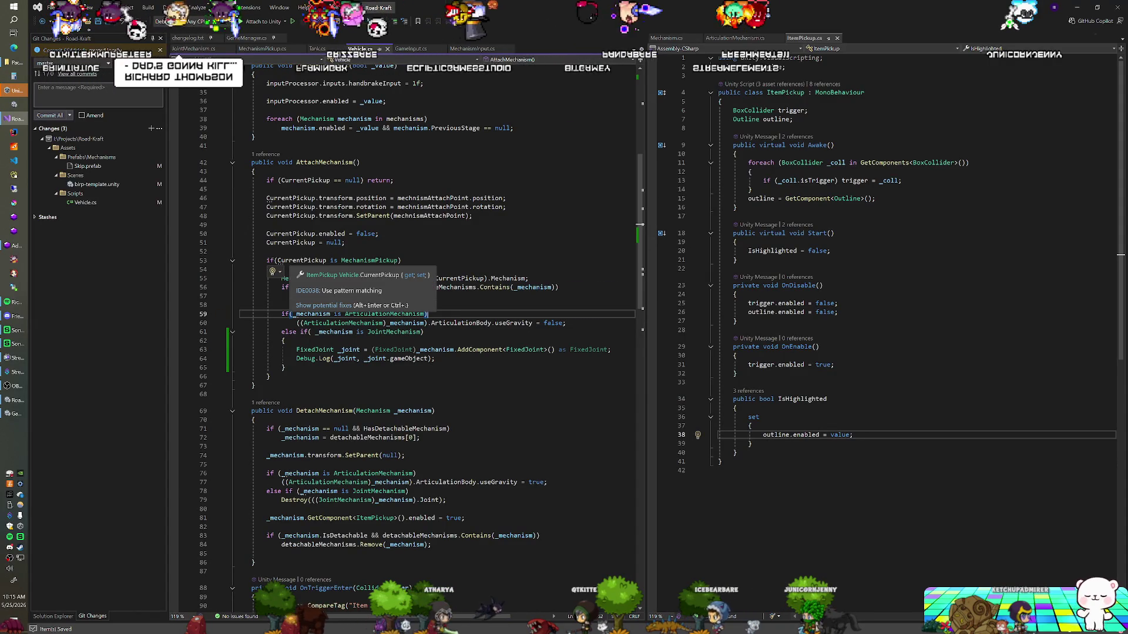
{"action": "key", "text": "alt+Tab"}
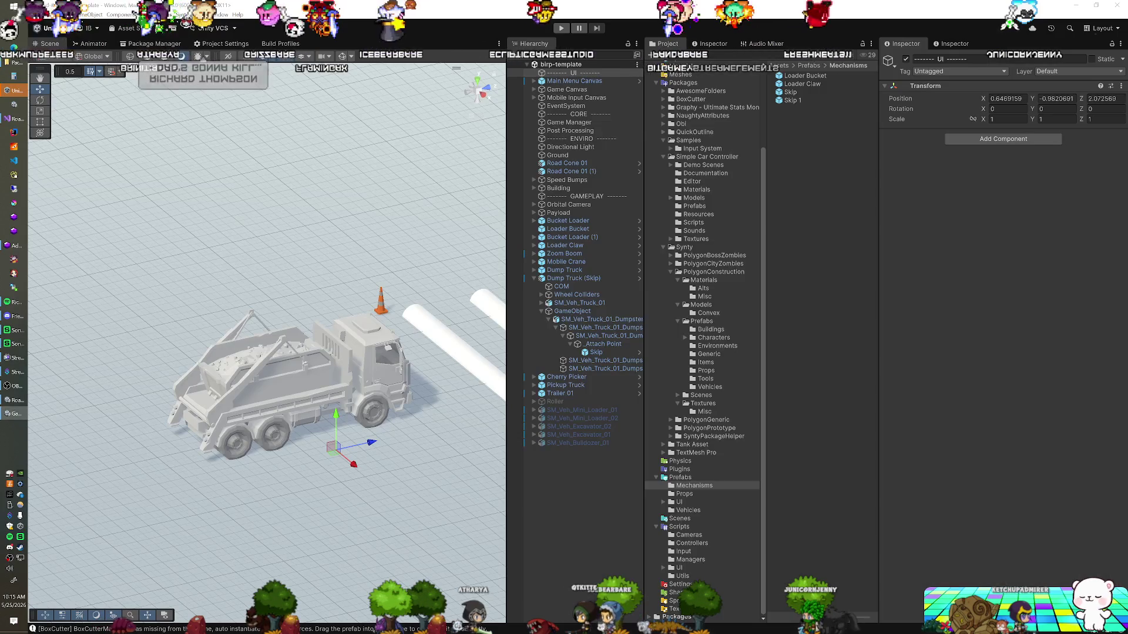
{"action": "left_click", "coordinate": [595, 352]}
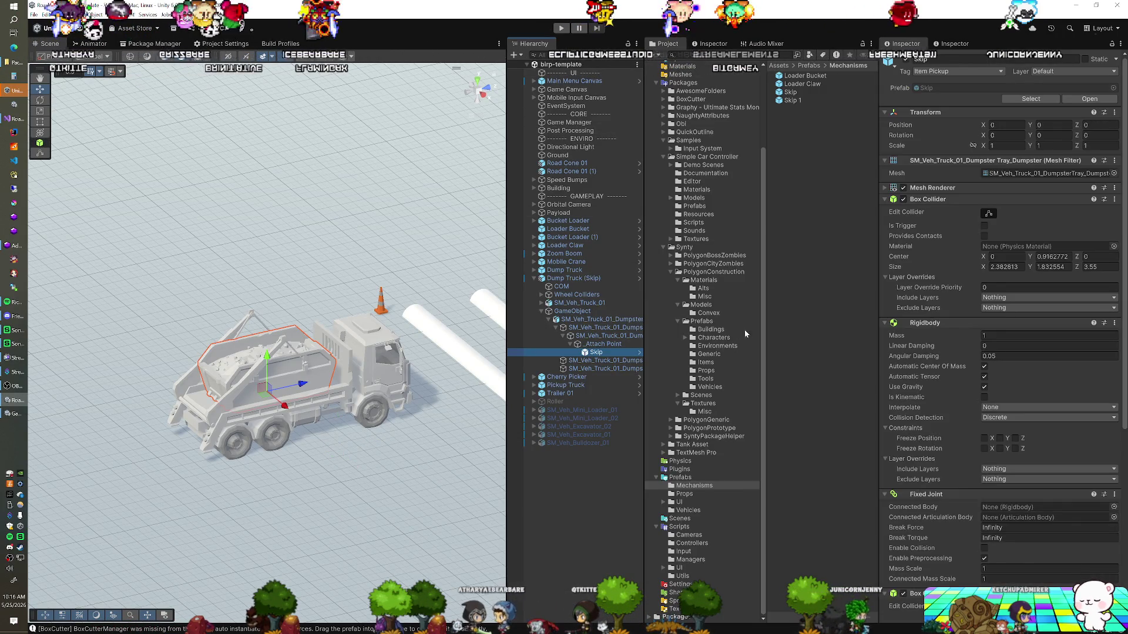
{"action": "scroll", "coordinate": [934, 288], "scroll_direction": "down", "scroll_amount": 10}
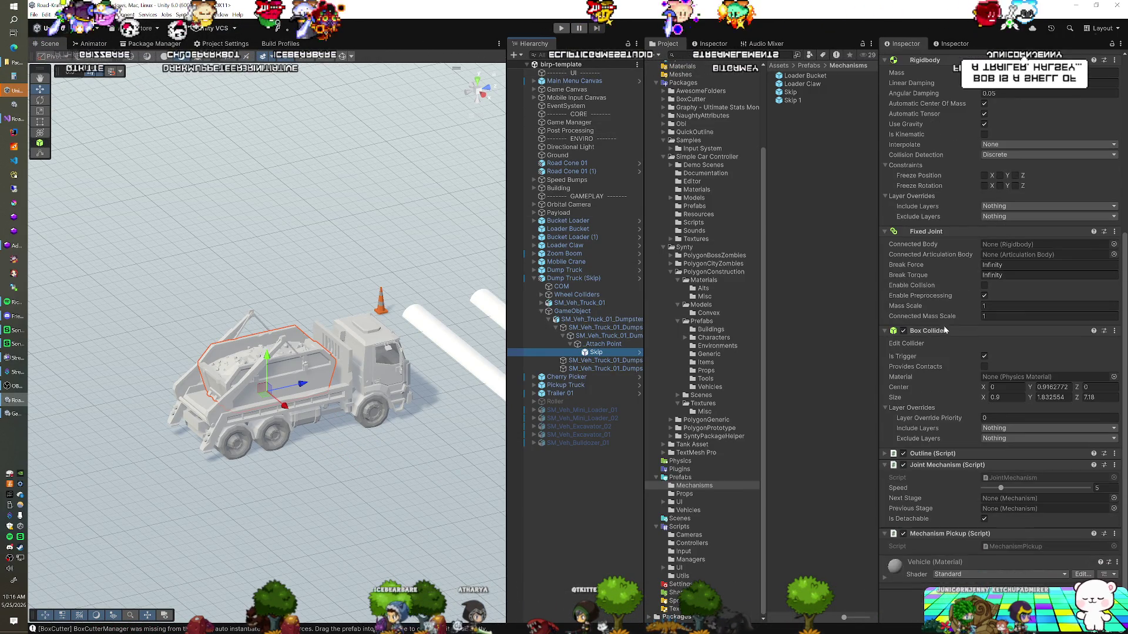
{"action": "left_click", "coordinate": [16, 118]}
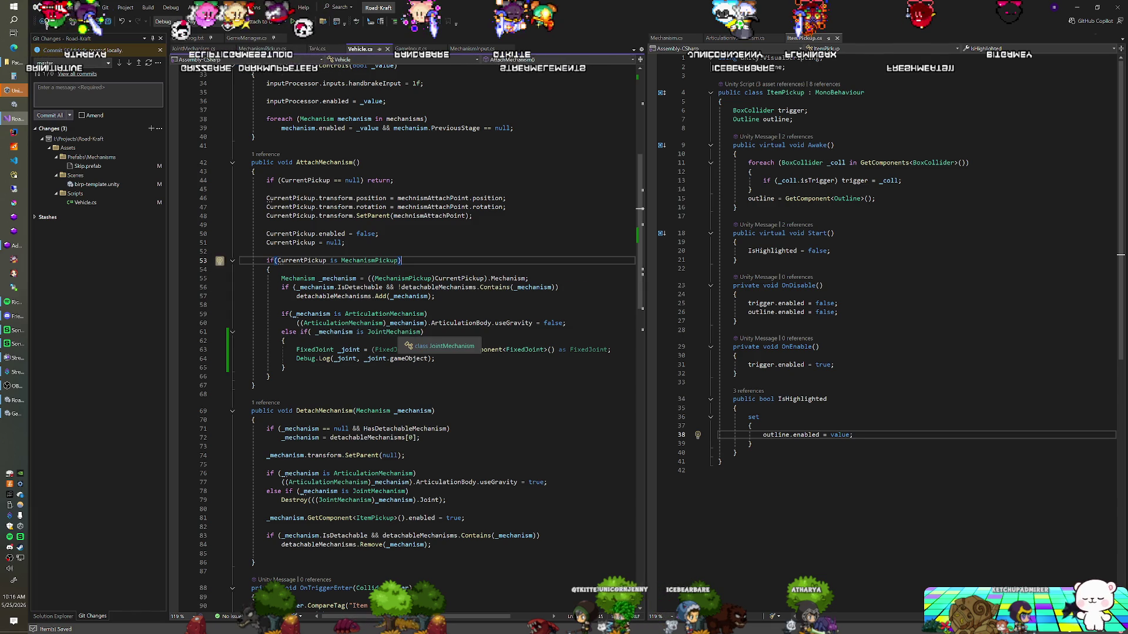
{"action": "key", "text": "alt+Tab"}
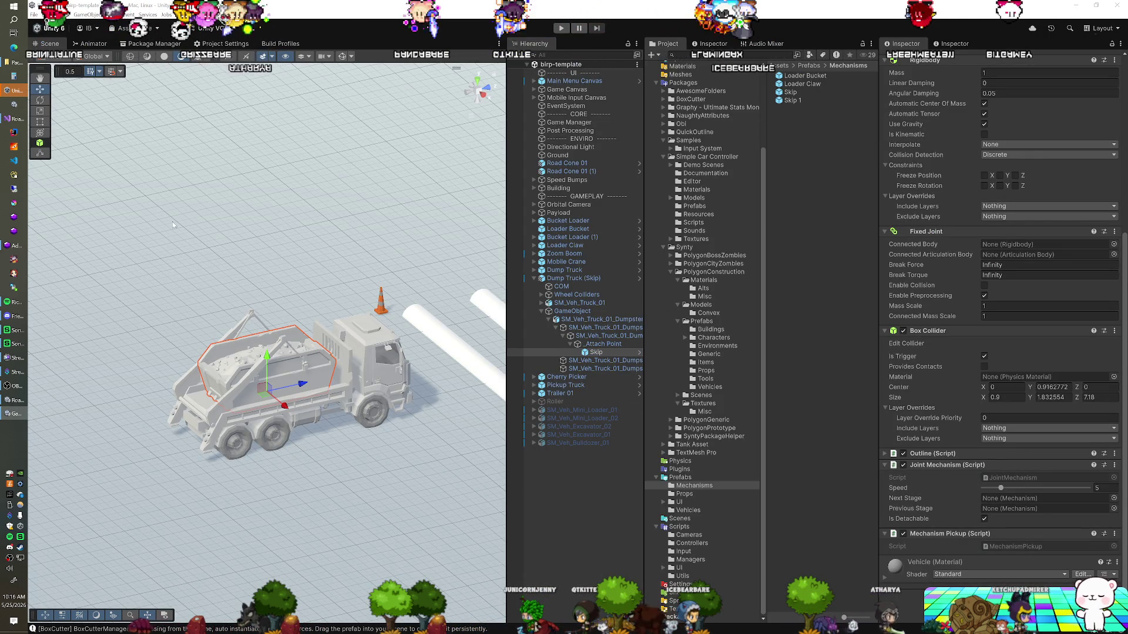
Step: Change line 63 of Vehicle.cs to _mechanism.gameObject.AddComponent<FixedJoint>()
{"action": "left_click", "coordinate": [18, 119]}
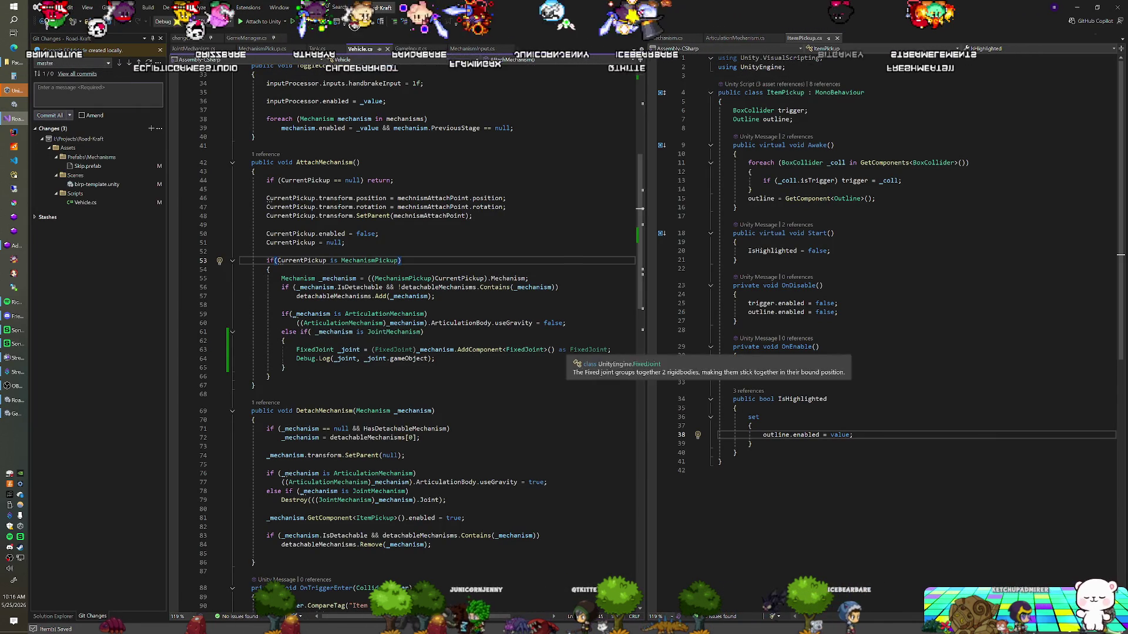
{"action": "left_click", "coordinate": [457, 350]}
{"action": "type", "text": "gameObject."}
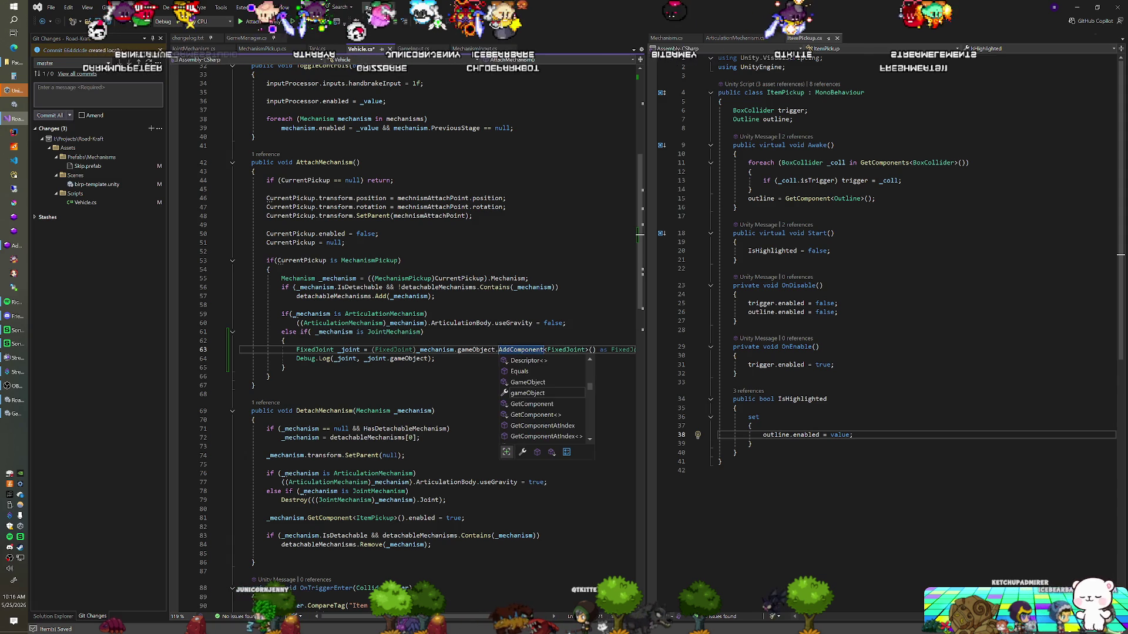
{"action": "left_click", "coordinate": [458, 323]}
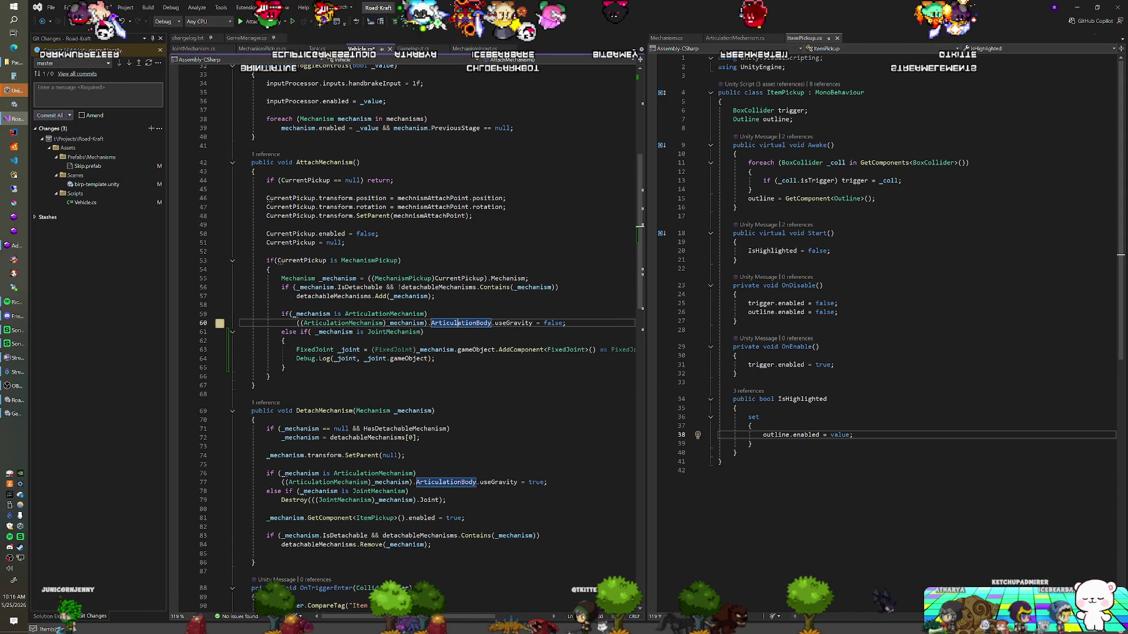
Step: Add Debug.Log("1") and Debug.Log("2") checkpoints in AttachMechanism and let Unity recompile
{"action": "left_click", "coordinate": [287, 340]}
{"action": "key", "text": "Return"}
{"action": "type", "text": "De"}
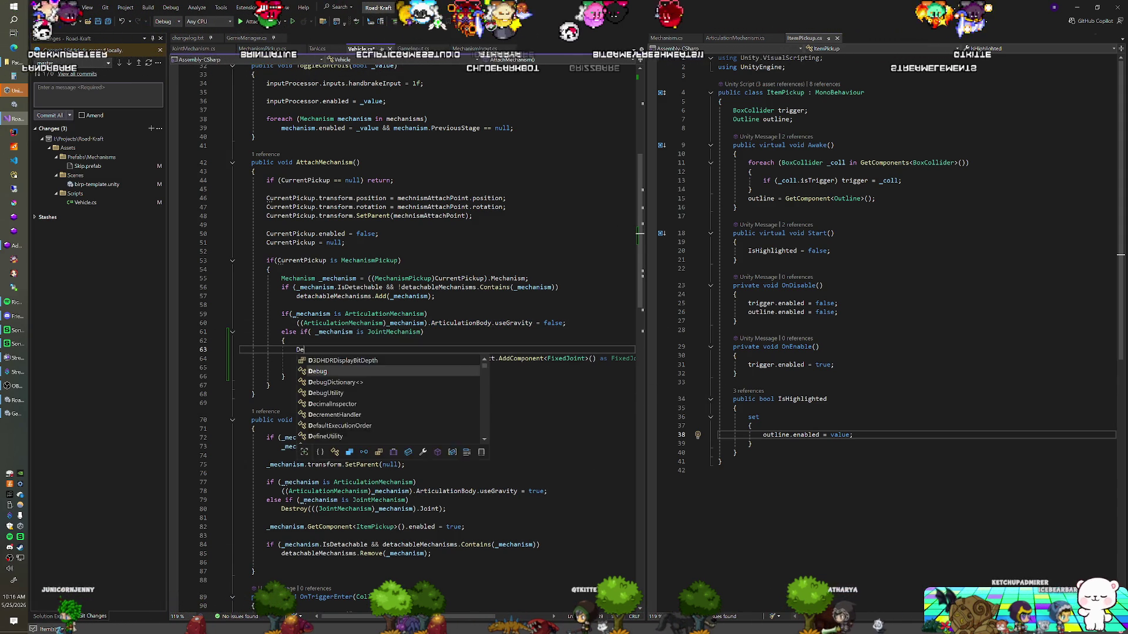
{"action": "type", "text": "bug.Log(\""}
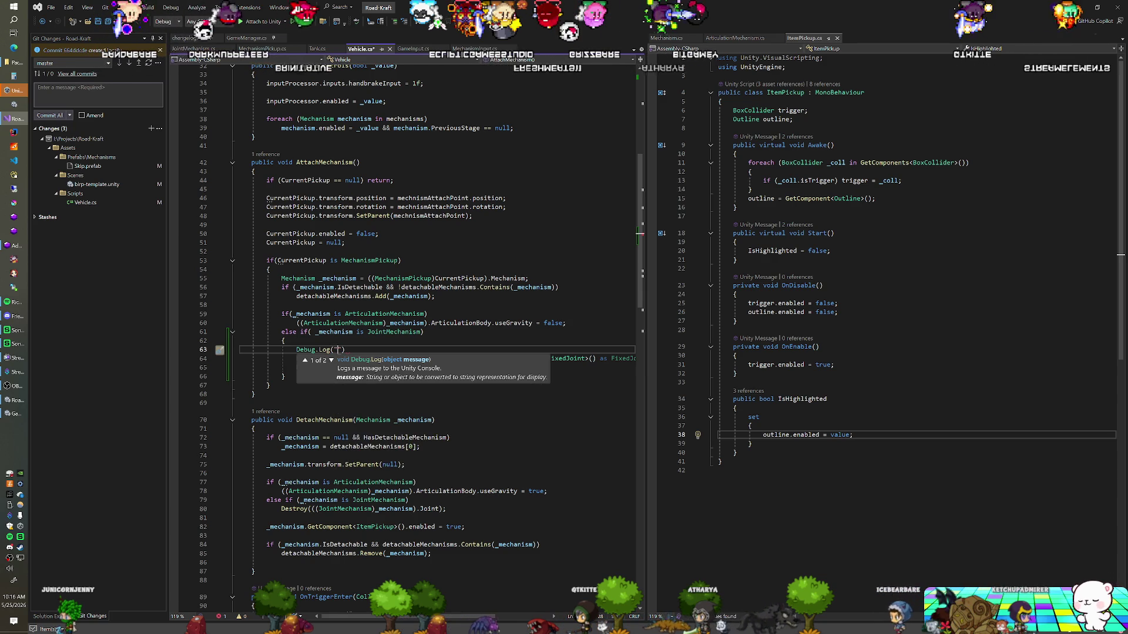
{"action": "type", "text": "2\");"}
{"action": "key", "text": "Up"}
{"action": "key", "text": "Up"}
{"action": "key", "text": "Up"}
{"action": "key", "text": "Up"}
{"action": "key", "text": "Up"}
{"action": "key", "text": "Return"}
{"action": "type", "text": "Debug.L"}
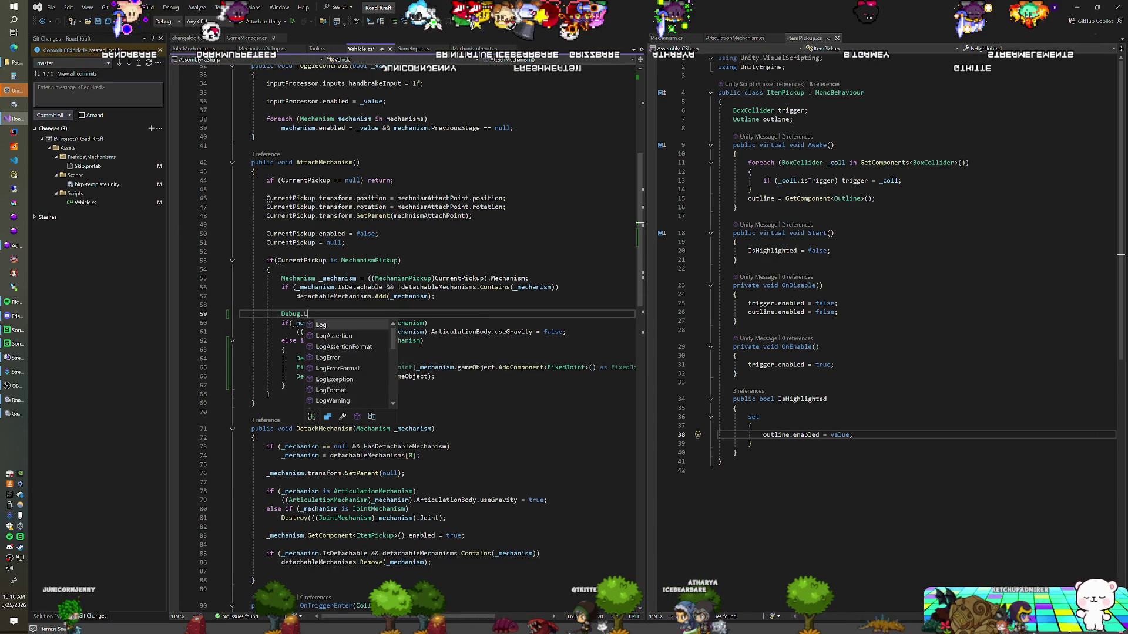
{"action": "type", "text": "og(\"1\");"}
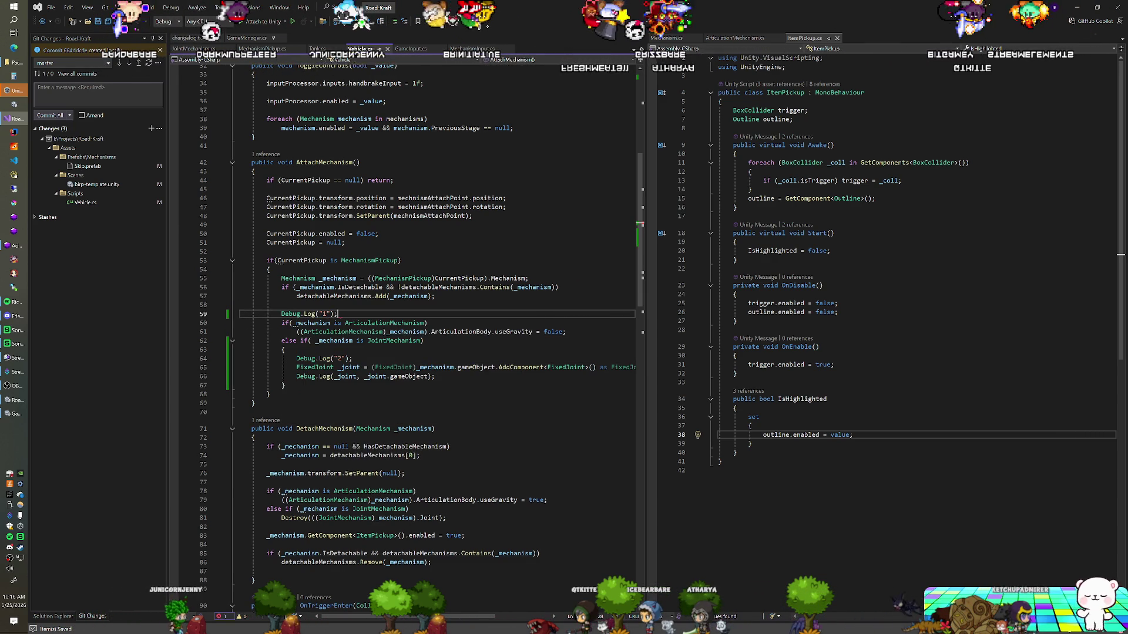
{"action": "key", "text": "alt+Tab"}
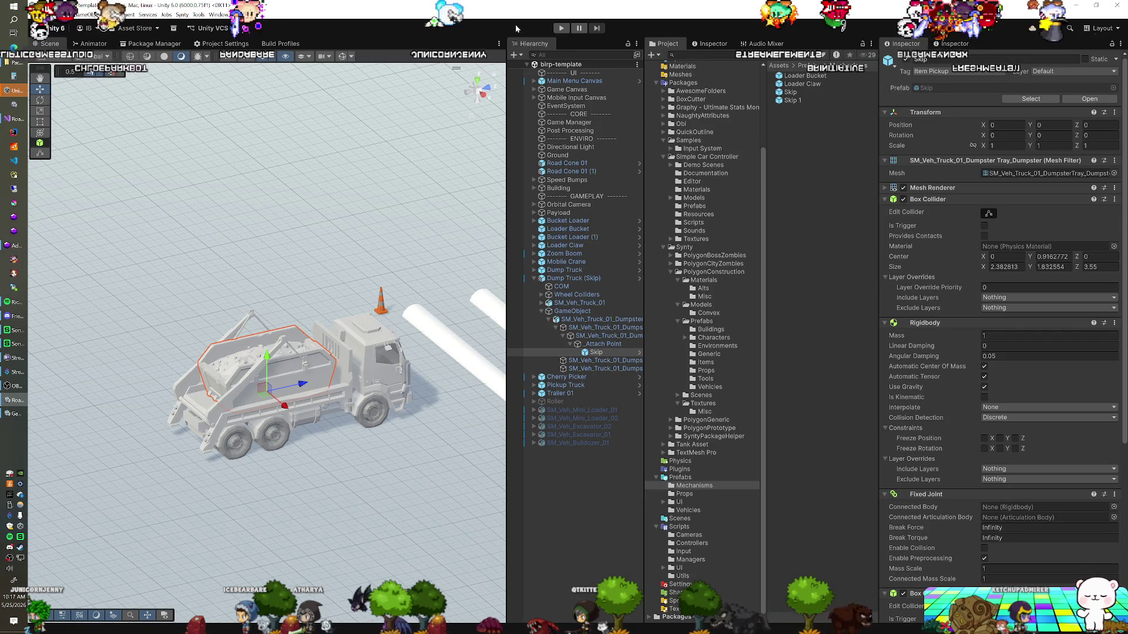
Step: Play the scene and click the skip in the Game view to attach it to the truck
{"action": "left_click", "coordinate": [561, 27]}
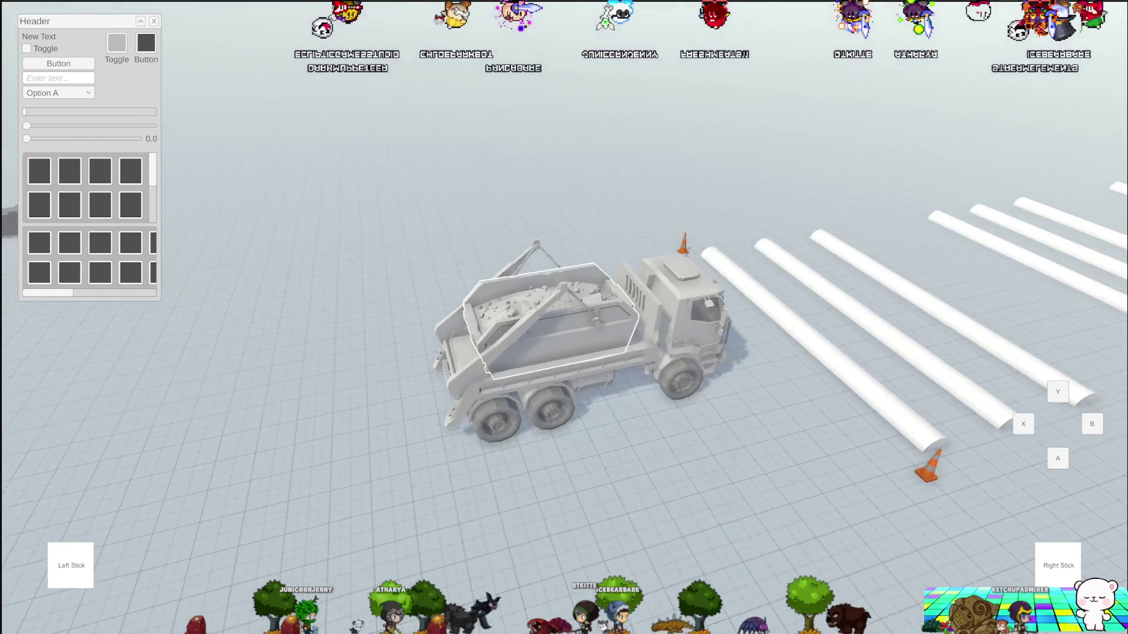
{"action": "left_click", "coordinate": [565, 318]}
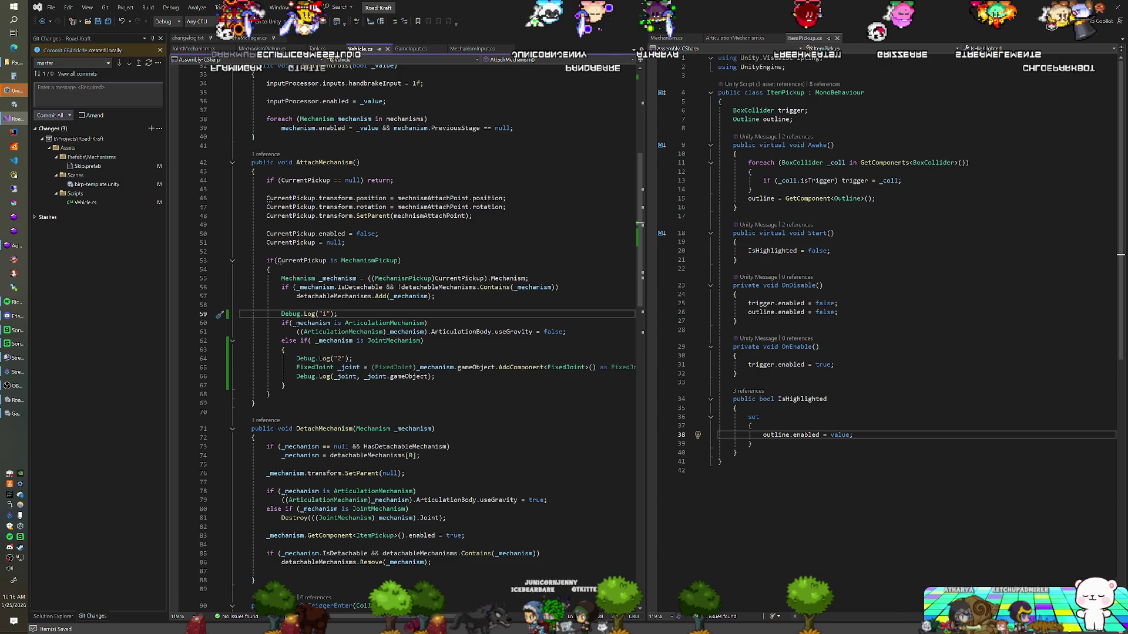
Step: Check the Skip's Rigidbody, Fixed Joint and collider components in the Inspector, then enter Play mode
{"action": "key", "text": "alt+Tab"}
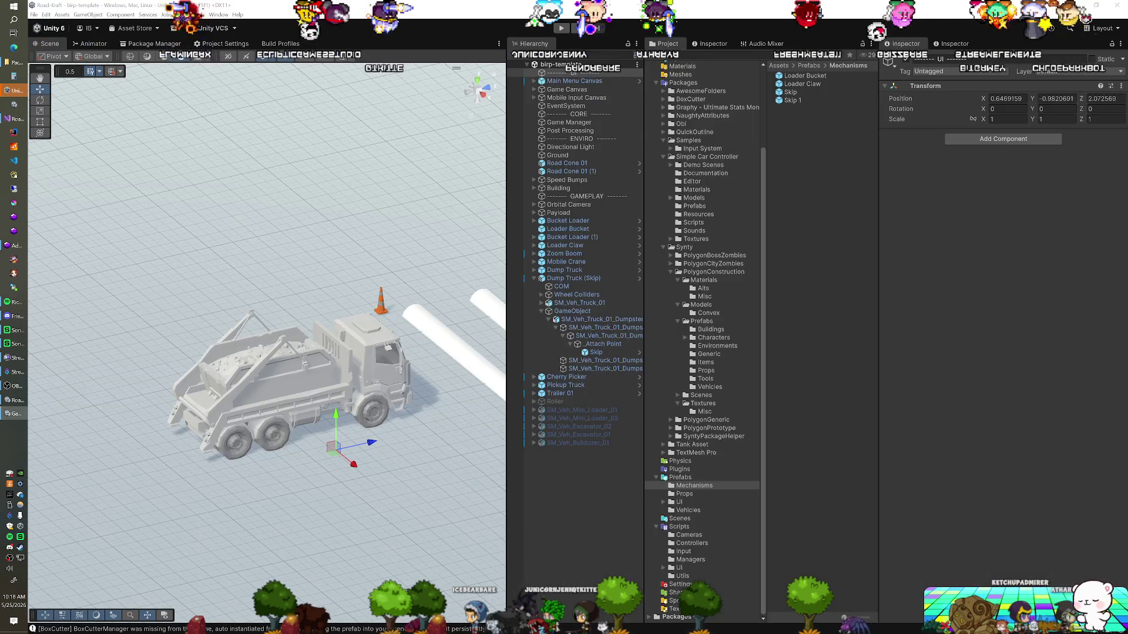
{"action": "left_click", "coordinate": [615, 353]}
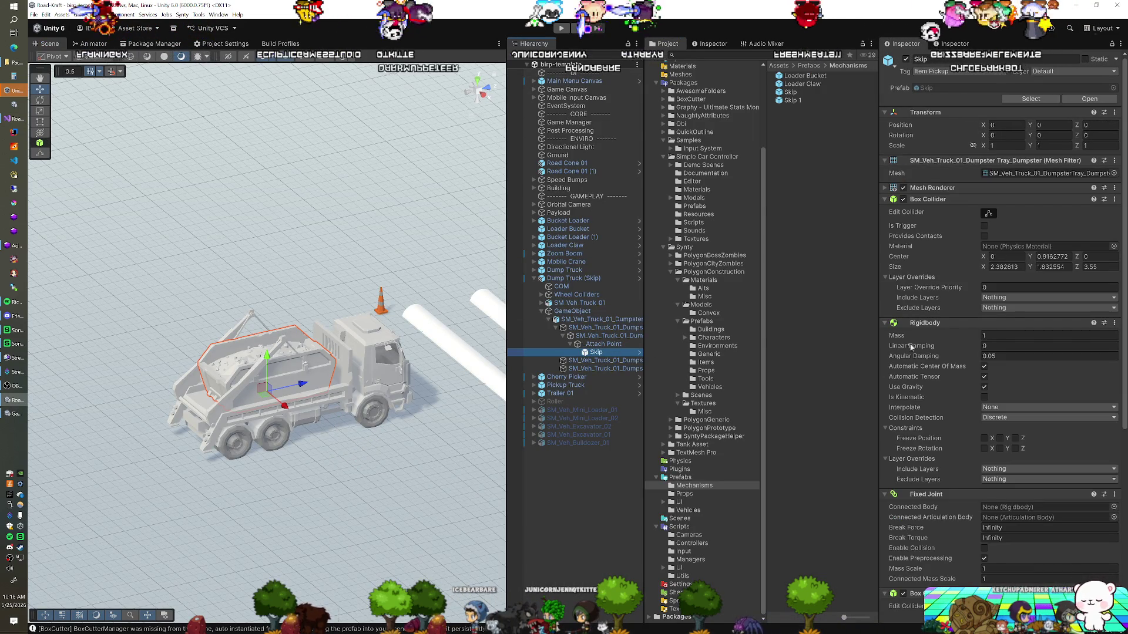
{"action": "scroll", "coordinate": [928, 264], "scroll_direction": "down", "scroll_amount": 10}
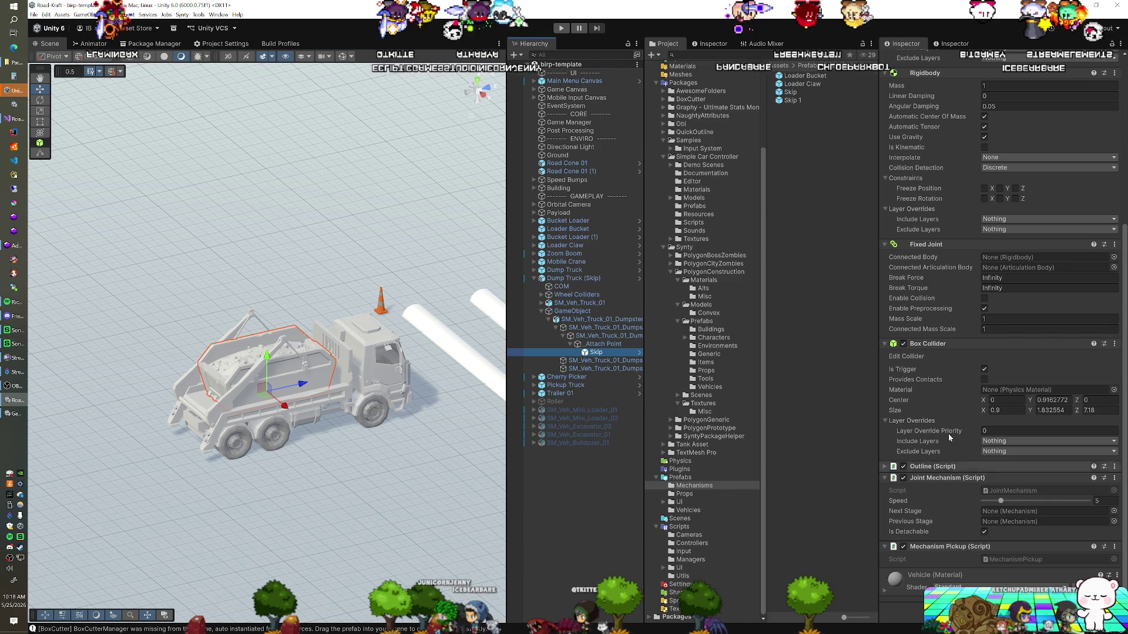
{"action": "scroll", "coordinate": [940, 365], "scroll_direction": "up", "scroll_amount": 10}
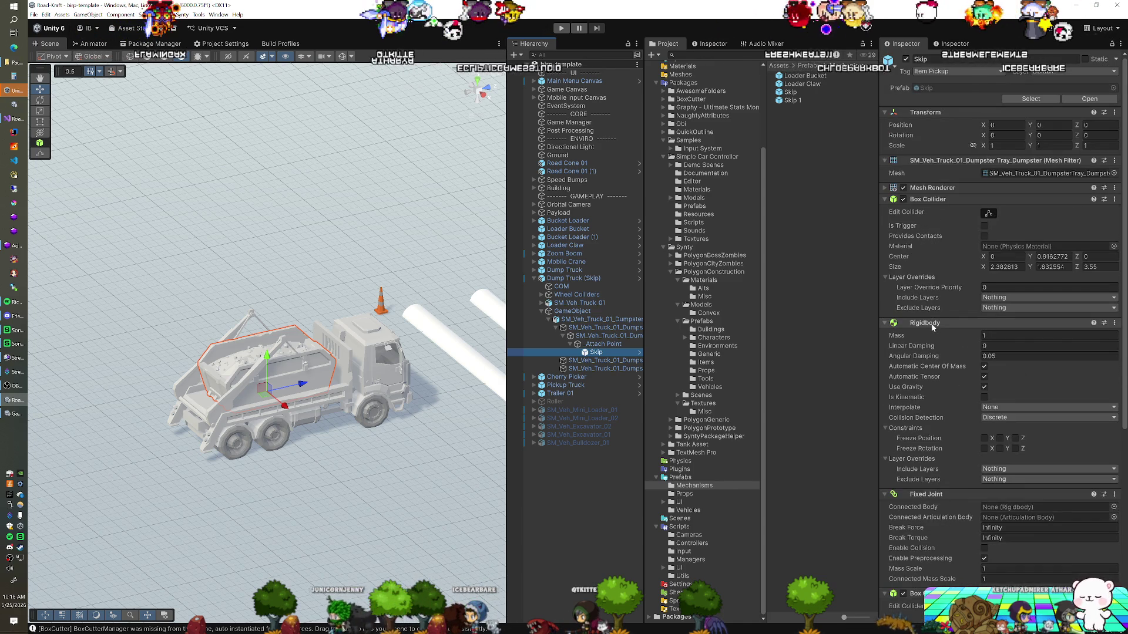
{"action": "scroll", "coordinate": [932, 328], "scroll_direction": "down", "scroll_amount": 10}
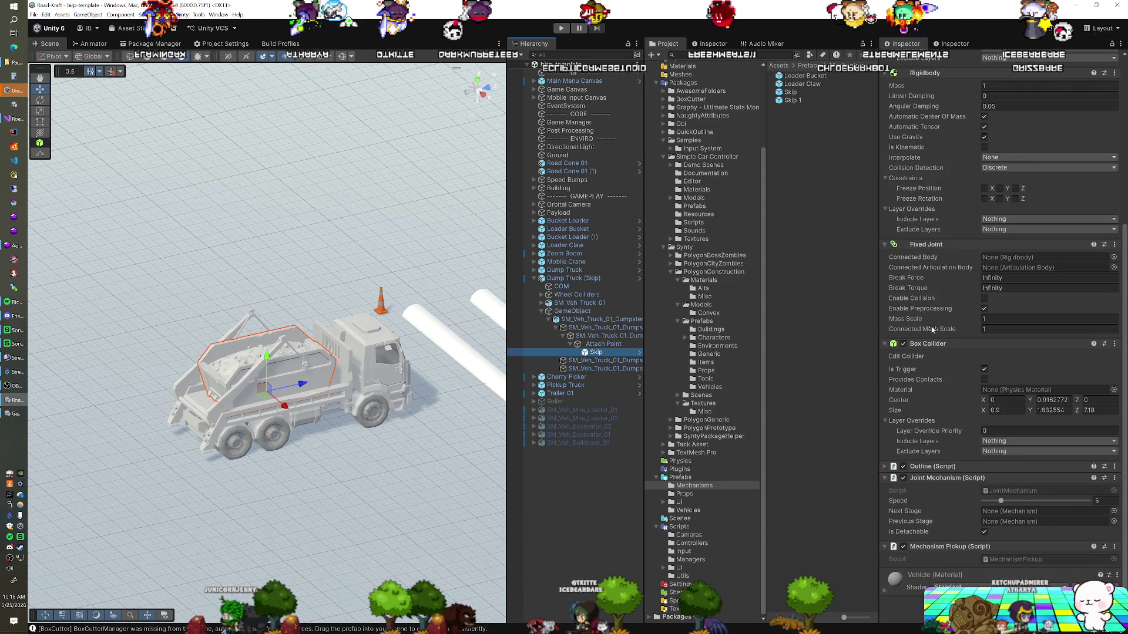
{"action": "scroll", "coordinate": [932, 329], "scroll_direction": "down", "scroll_amount": 1}
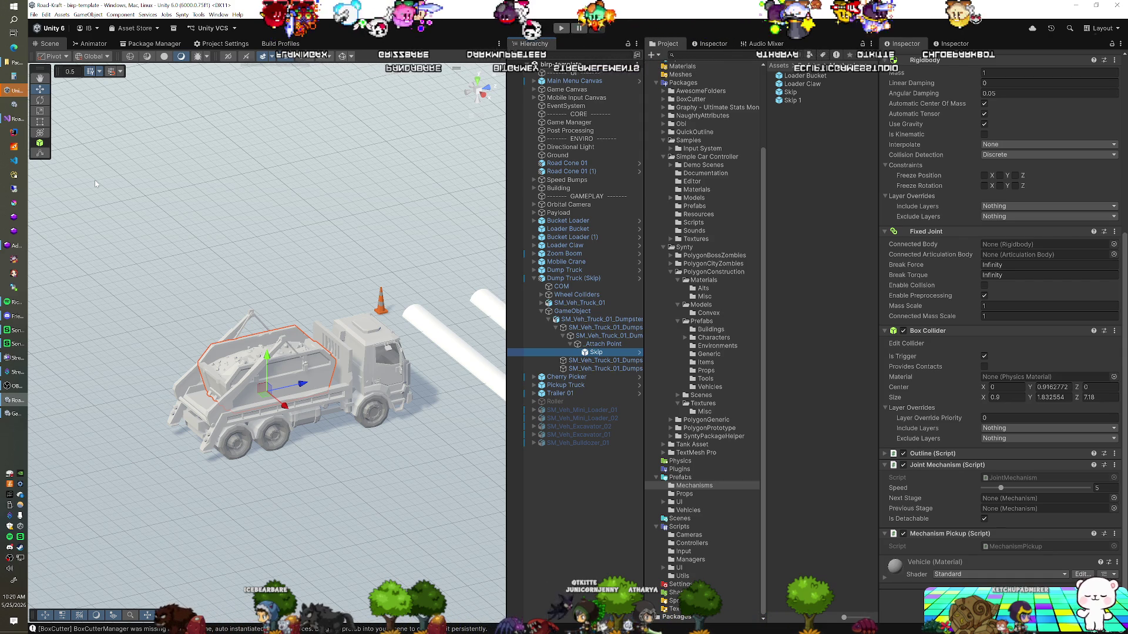
{"action": "key", "text": "ctrl+p"}
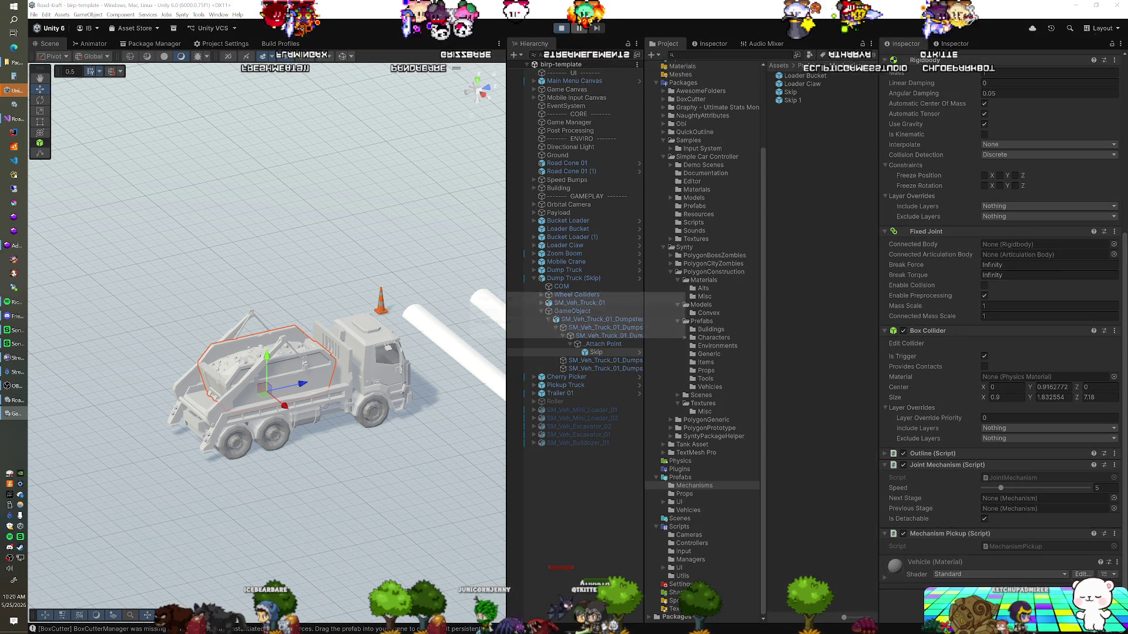
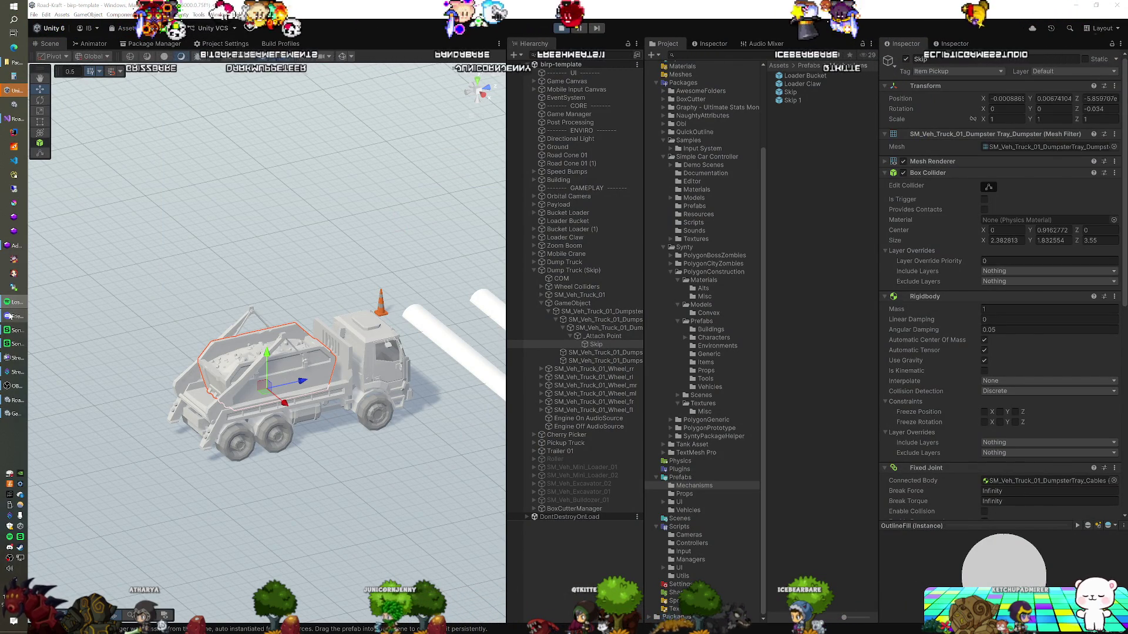
Step: Fly the Scene camera back from the dump truck to overview the vehicle lineup and buildings
{"action": "mouse_move", "coordinate": [10, 316]}
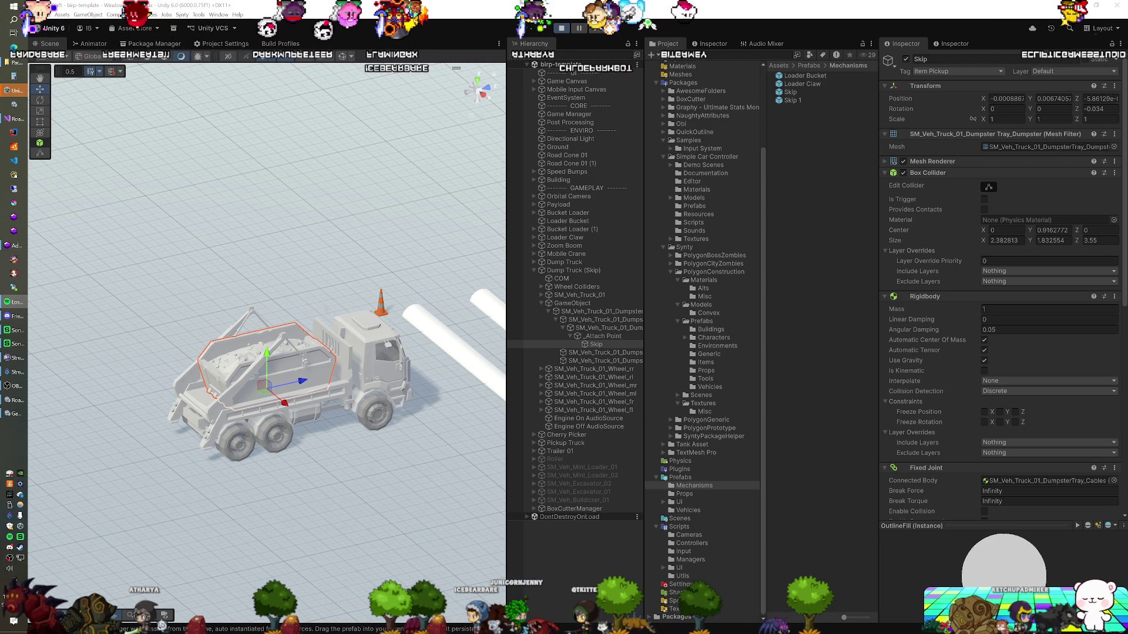
{"action": "mouse_move", "coordinate": [449, 217]}
{"action": "left_mouse_down"}
{"action": "mouse_move", "coordinate": [259, 247]}
{"action": "mouse_move", "coordinate": [185, 230]}
{"action": "mouse_move", "coordinate": [251, 306]}
{"action": "mouse_move", "coordinate": [222, 329]}
{"action": "left_mouse_up"}
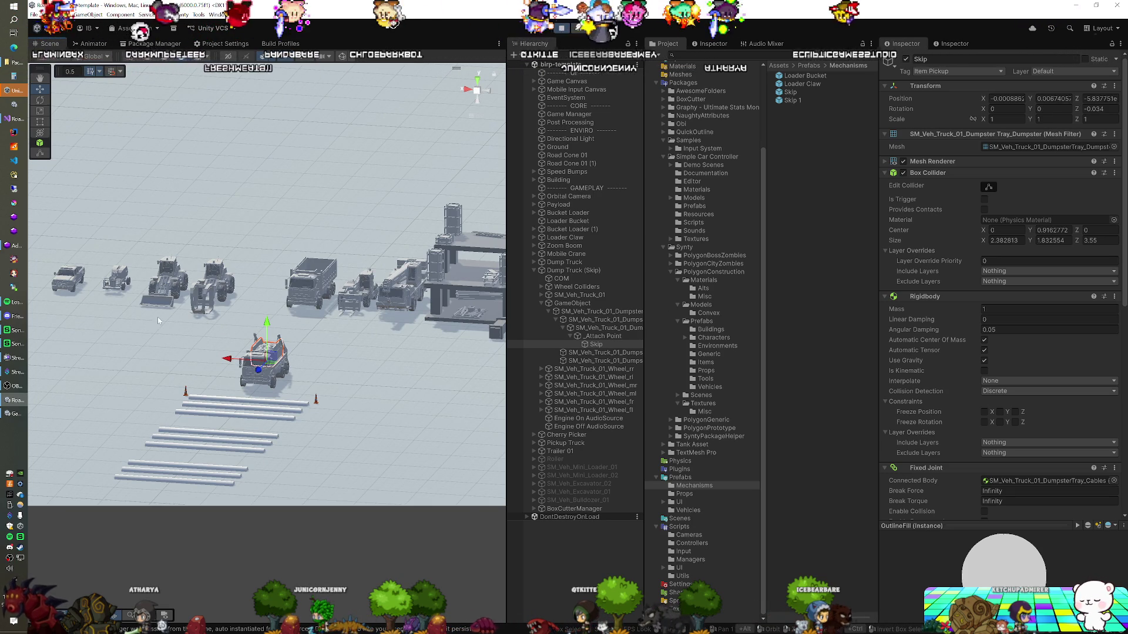
Step: Check the pickup truck, then select the dump truck body SM_Veh_Truck_01 and orbit around it
{"action": "left_click", "coordinate": [65, 284]}
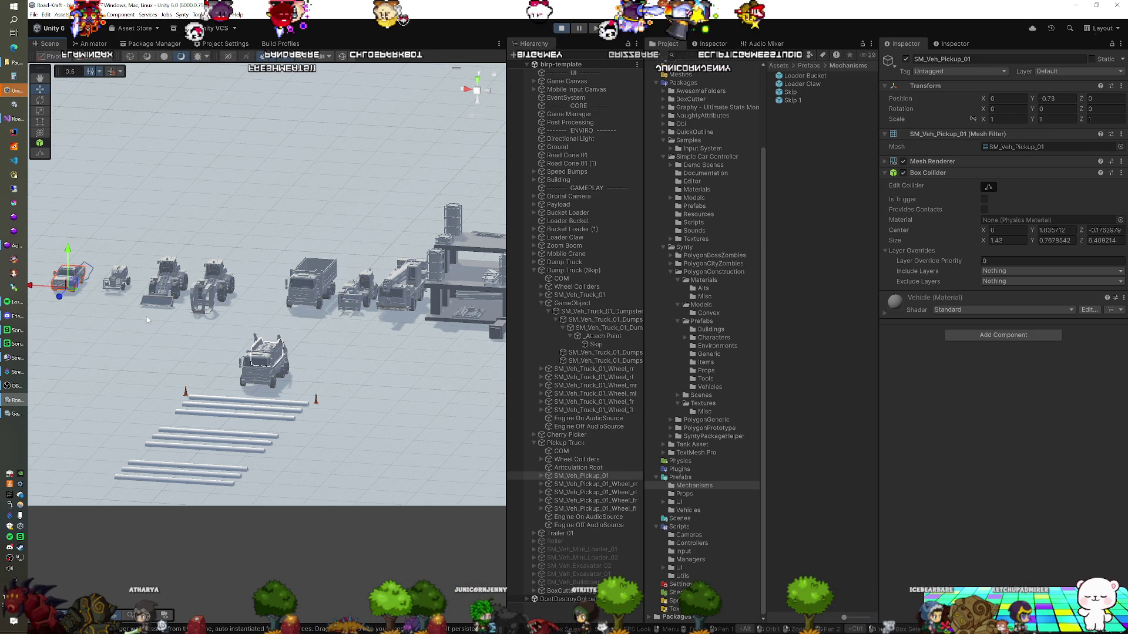
{"action": "left_click", "coordinate": [269, 370]}
{"action": "mouse_move", "coordinate": [145, 351]}
{"action": "left_mouse_down"}
{"action": "mouse_move", "coordinate": [311, 386]}
{"action": "mouse_move", "coordinate": [246, 406]}
{"action": "mouse_move", "coordinate": [214, 440]}
{"action": "left_mouse_up"}
{"action": "left_click_drag", "start_coordinate": [301, 400], "coordinate": [291, 415]}
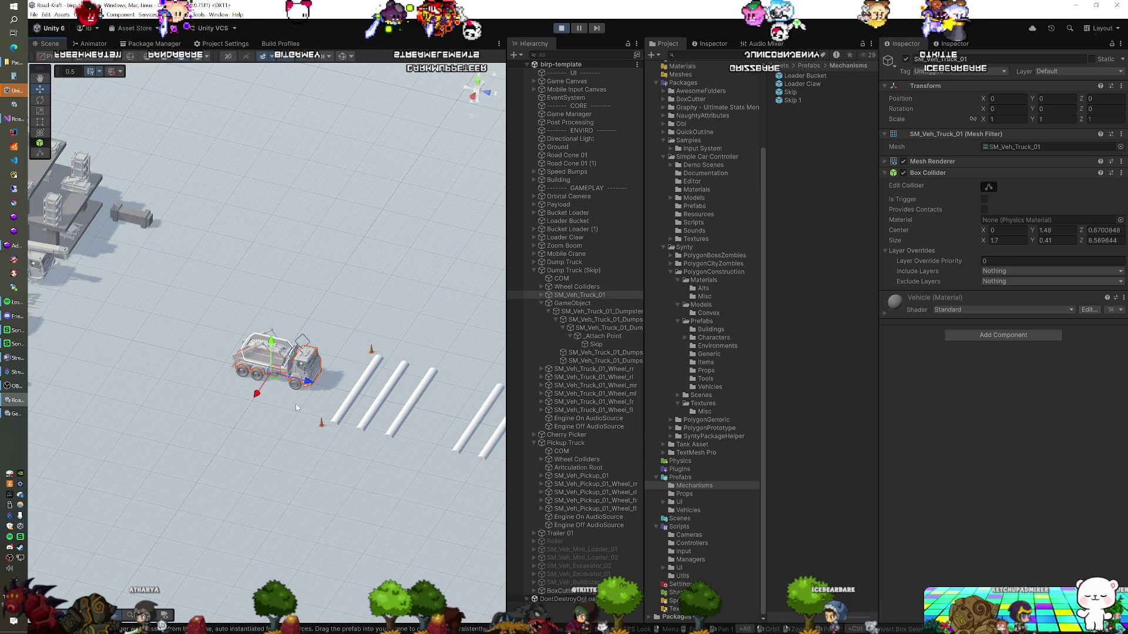
{"action": "left_click_drag", "start_coordinate": [284, 417], "coordinate": [192, 429]}
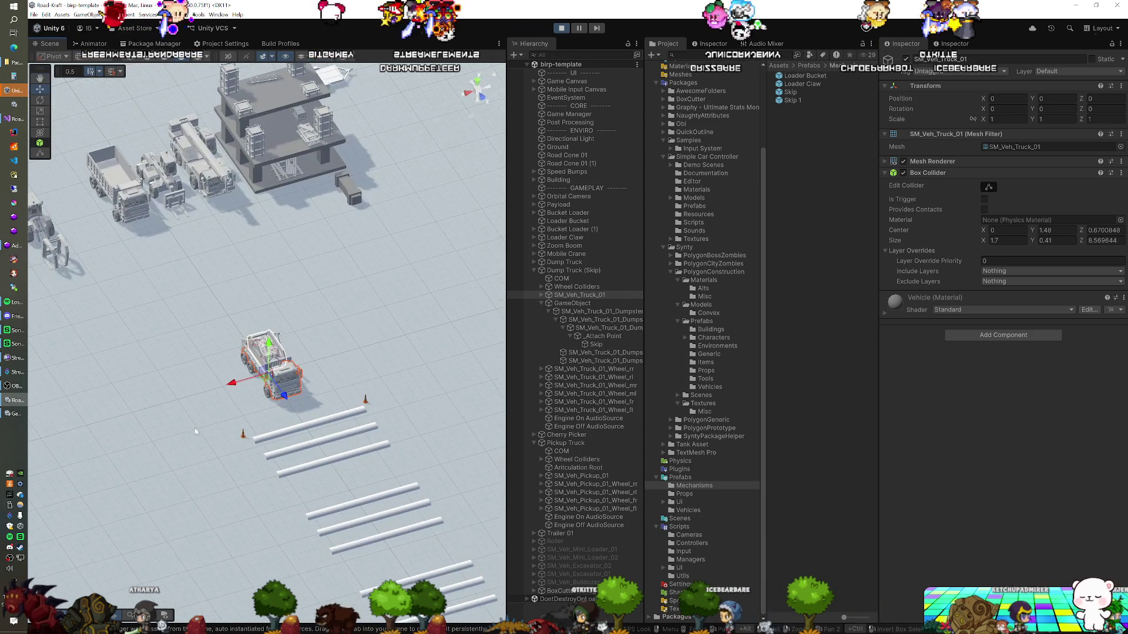
{"action": "mouse_move", "coordinate": [344, 371]}
{"action": "left_mouse_down"}
{"action": "mouse_move", "coordinate": [308, 356]}
{"action": "mouse_move", "coordinate": [313, 317]}
{"action": "left_mouse_up"}
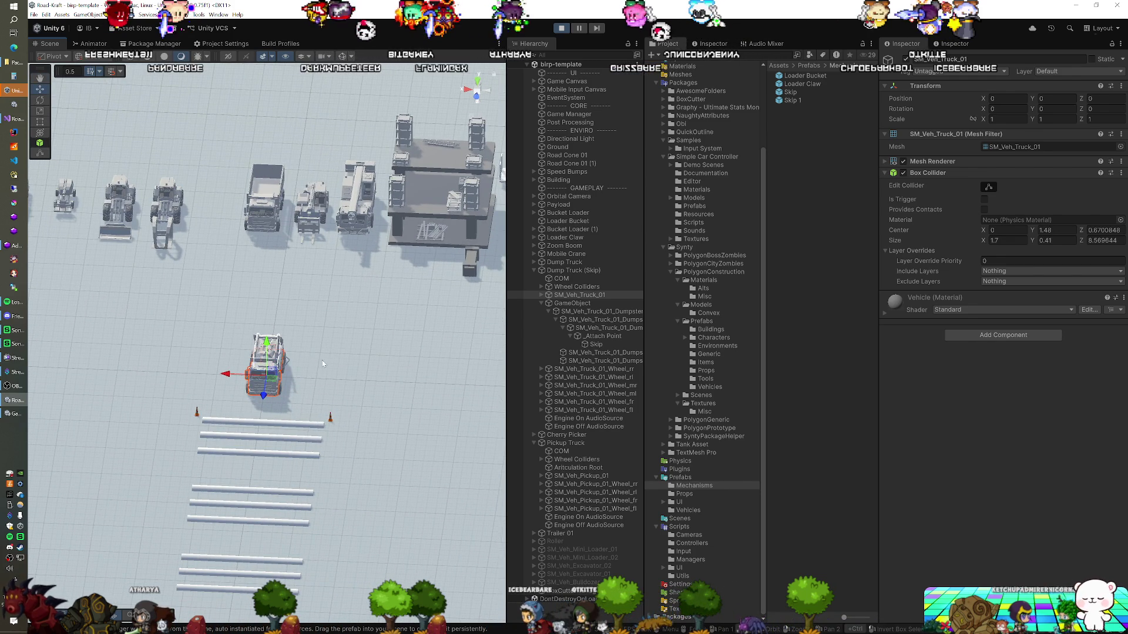
{"action": "mouse_move", "coordinate": [347, 350]}
{"action": "left_mouse_down"}
{"action": "mouse_move", "coordinate": [339, 333]}
{"action": "mouse_move", "coordinate": [192, 271]}
{"action": "left_mouse_up"}
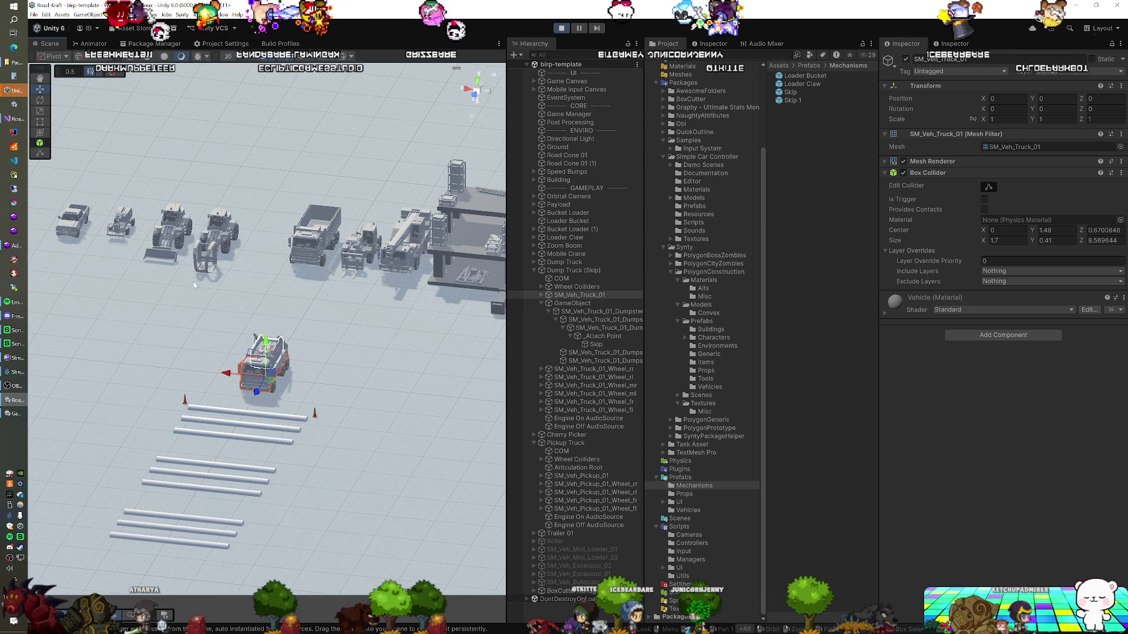
{"action": "key", "text": "f"}
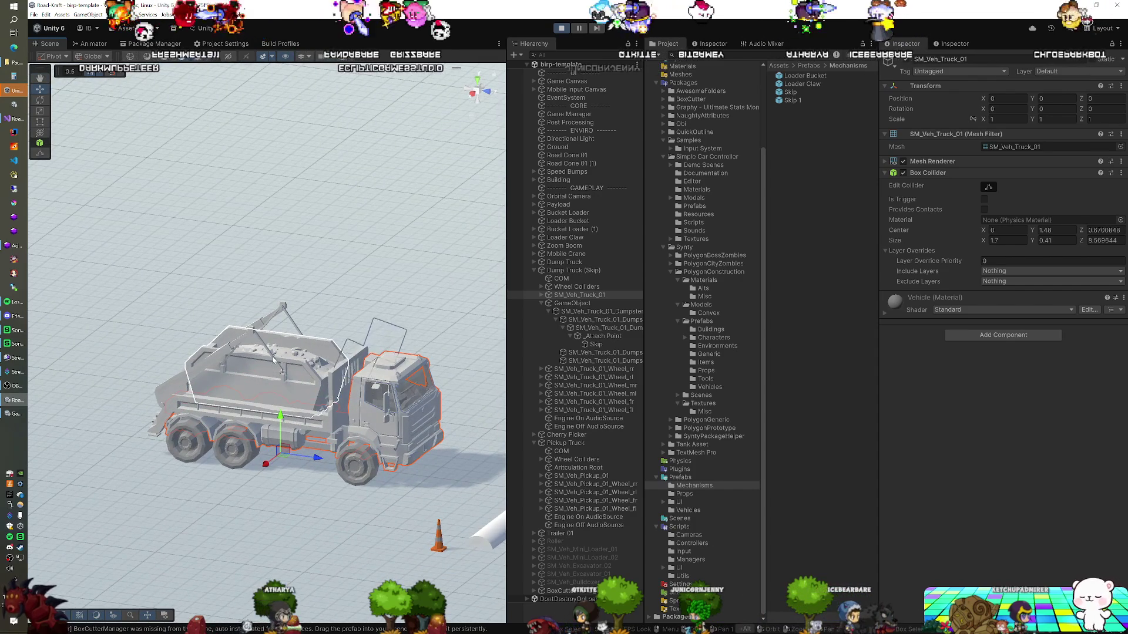
Step: Compare the DumpsterTray_Cables arms' Hinge Joint with the Skip's Fixed Joint in the Inspector
{"action": "left_click", "coordinate": [272, 359]}
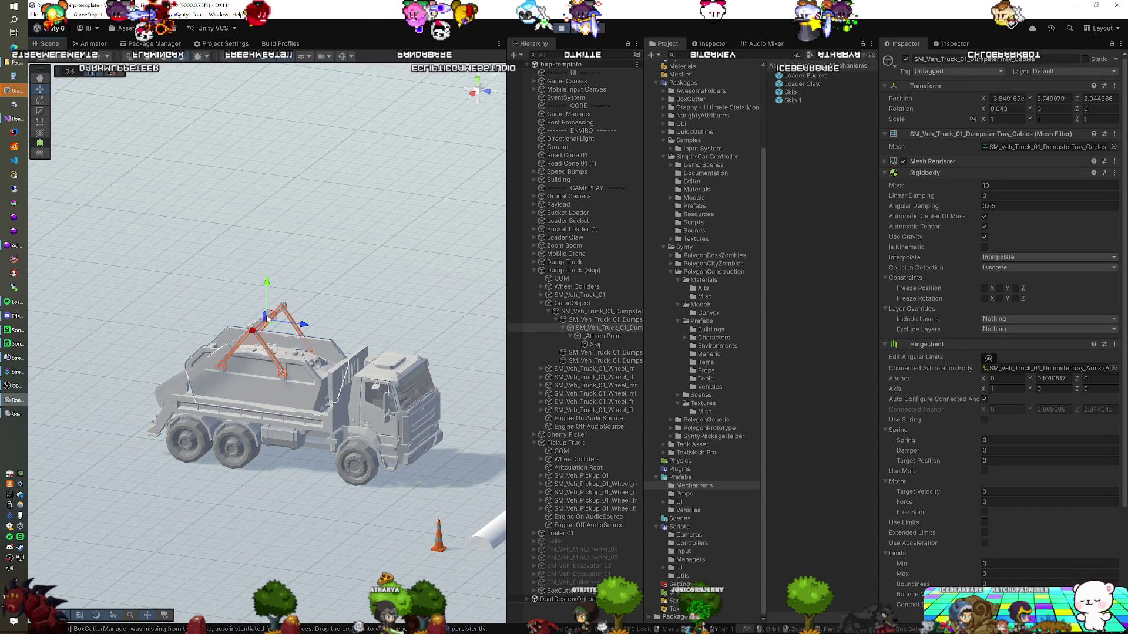
{"action": "left_click_drag", "start_coordinate": [273, 317], "coordinate": [275, 316]}
{"action": "left_click", "coordinate": [274, 376]}
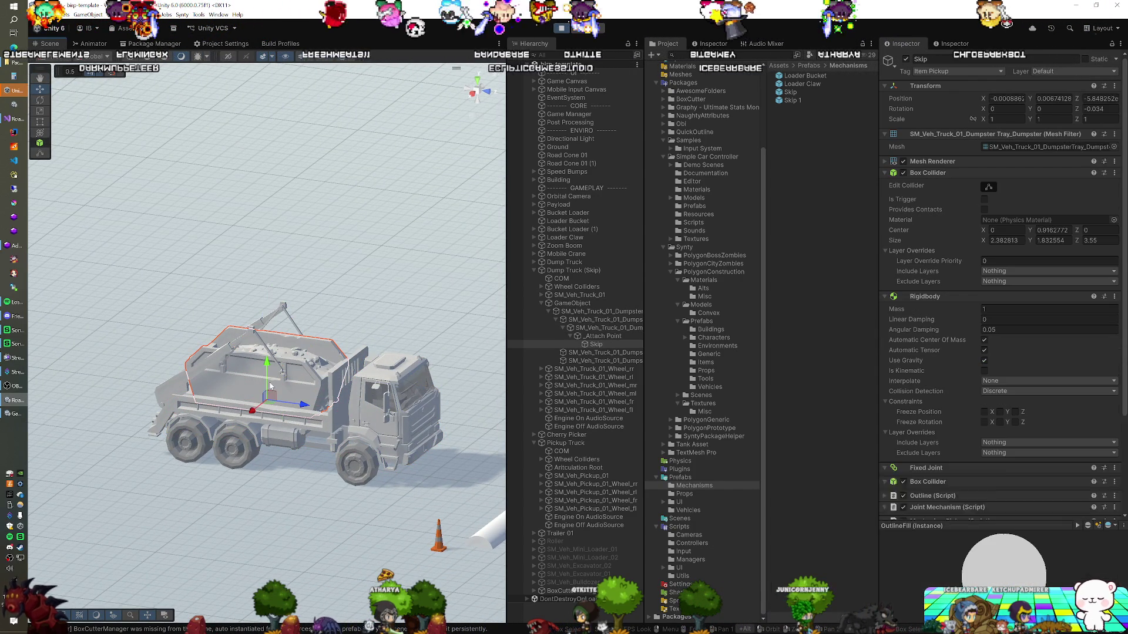
{"action": "left_click_drag", "start_coordinate": [258, 423], "coordinate": [289, 391]}
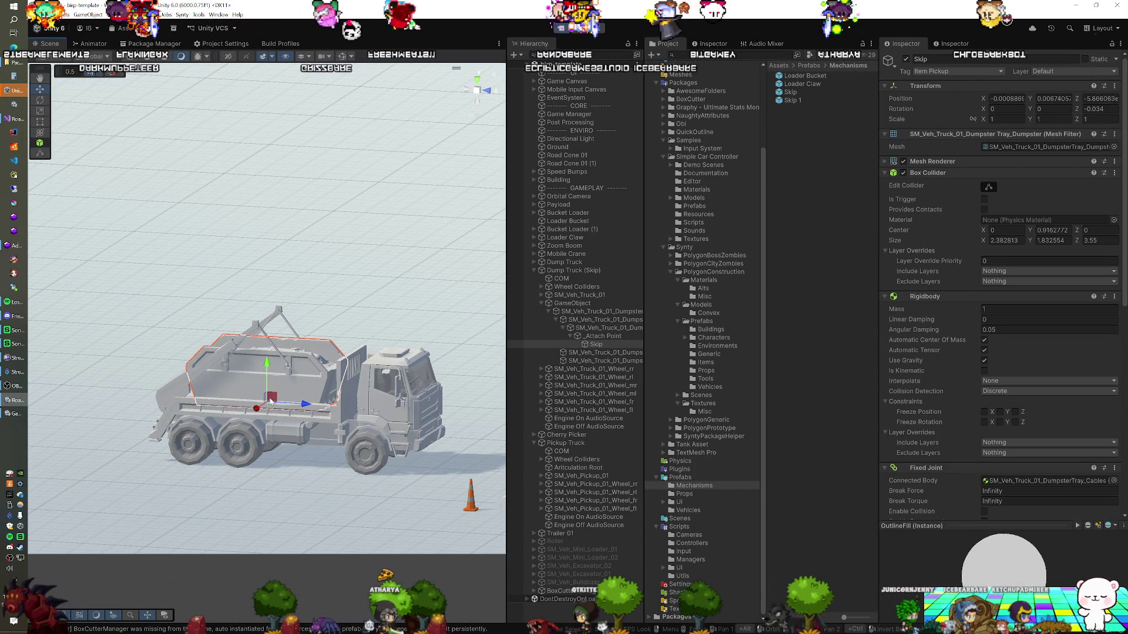
{"action": "left_click", "coordinate": [271, 346]}
{"action": "left_click", "coordinate": [266, 344]}
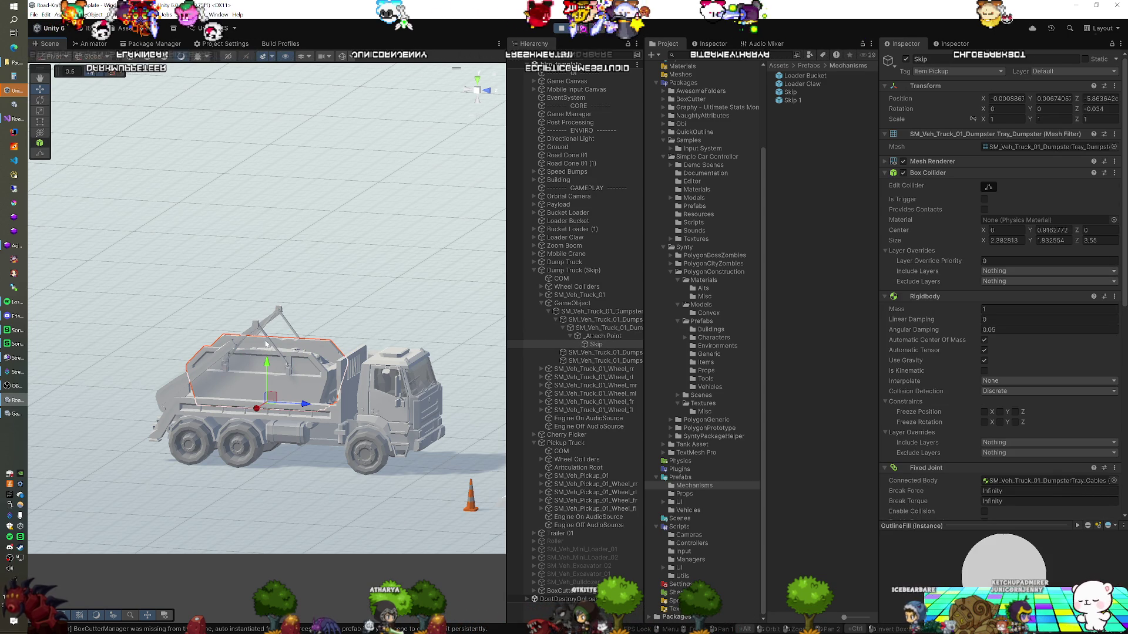
{"action": "left_click", "coordinate": [266, 336]}
{"action": "left_click", "coordinate": [260, 381]}
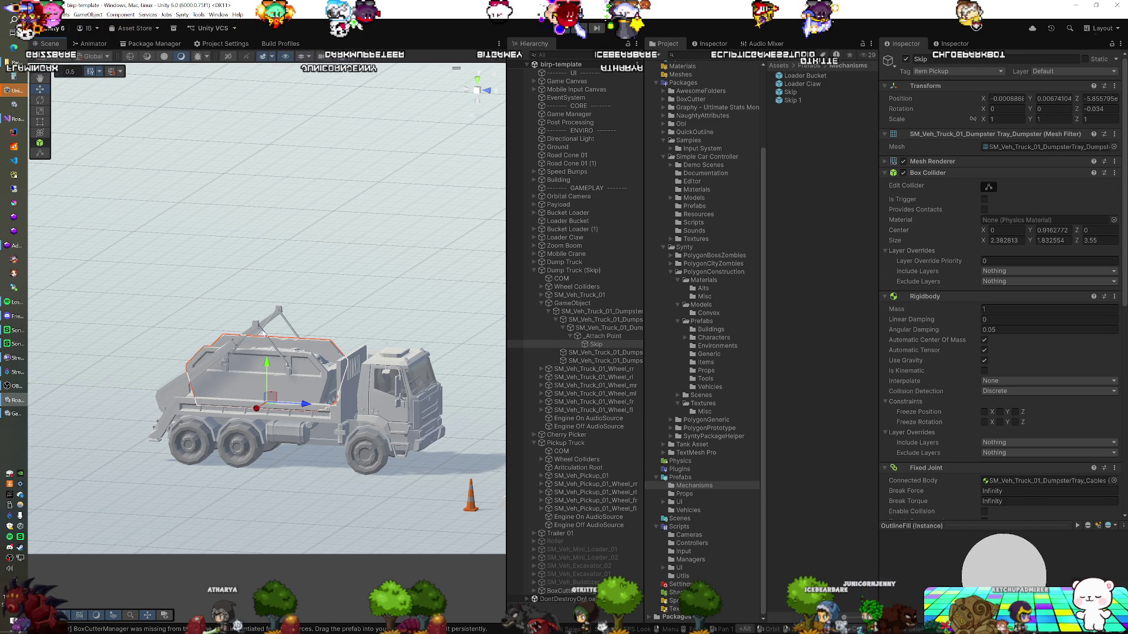
Step: Recheck the Skip from a front-quarter view, ending on the arms' mass-10 Hinge Joint settings
{"action": "left_click", "coordinate": [262, 333]}
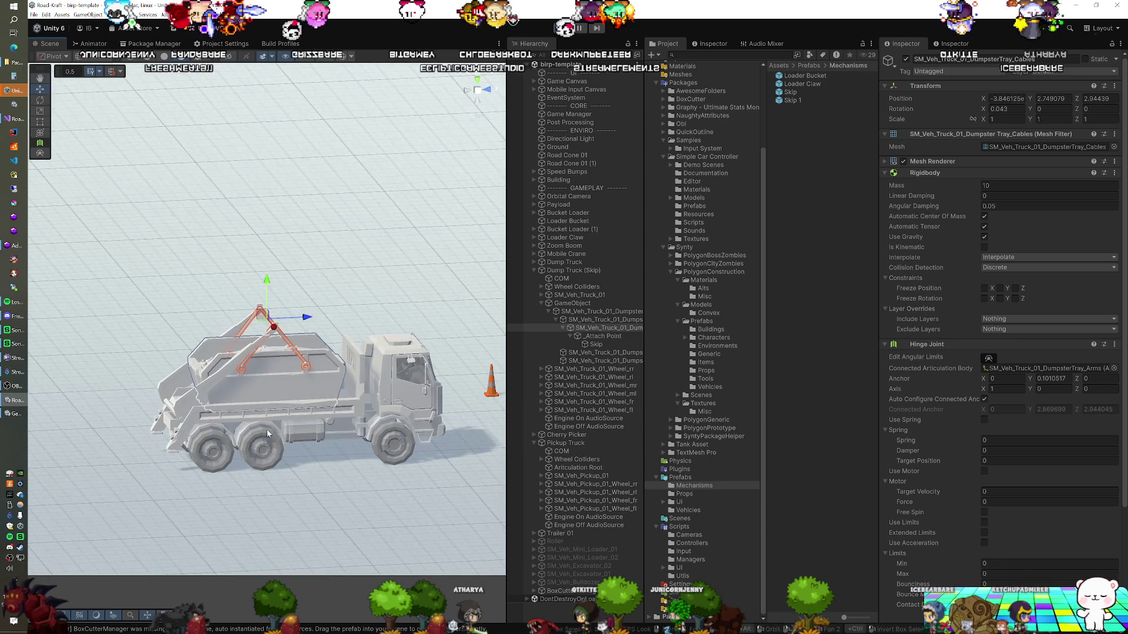
{"action": "left_click", "coordinate": [230, 401]}
{"action": "left_click_drag", "start_coordinate": [230, 400], "coordinate": [265, 421]}
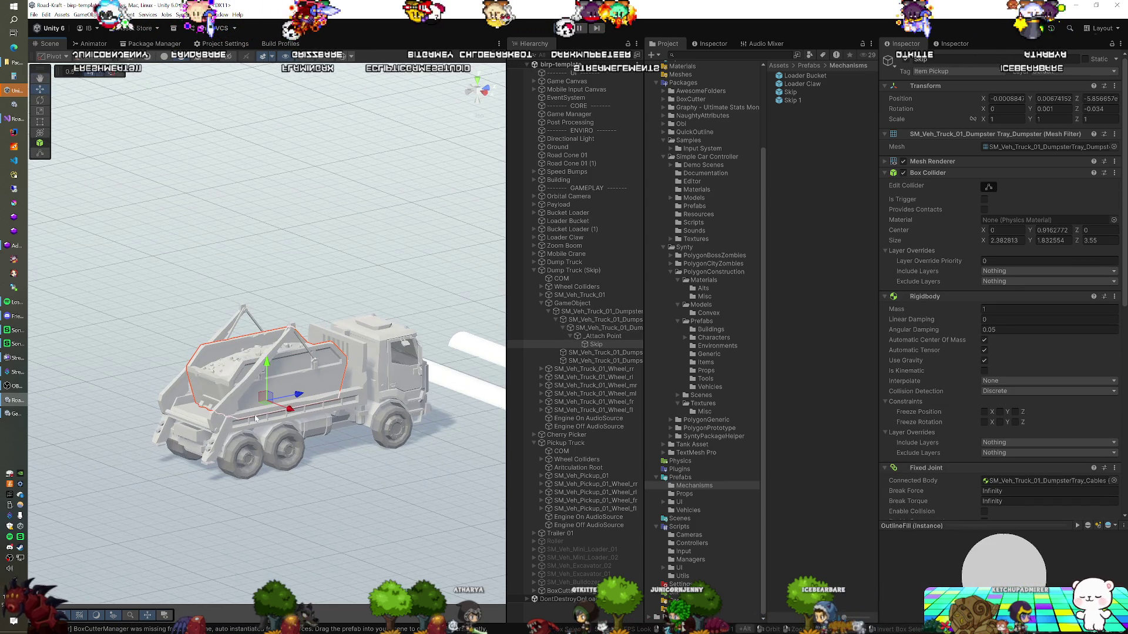
{"action": "left_click", "coordinate": [286, 351]}
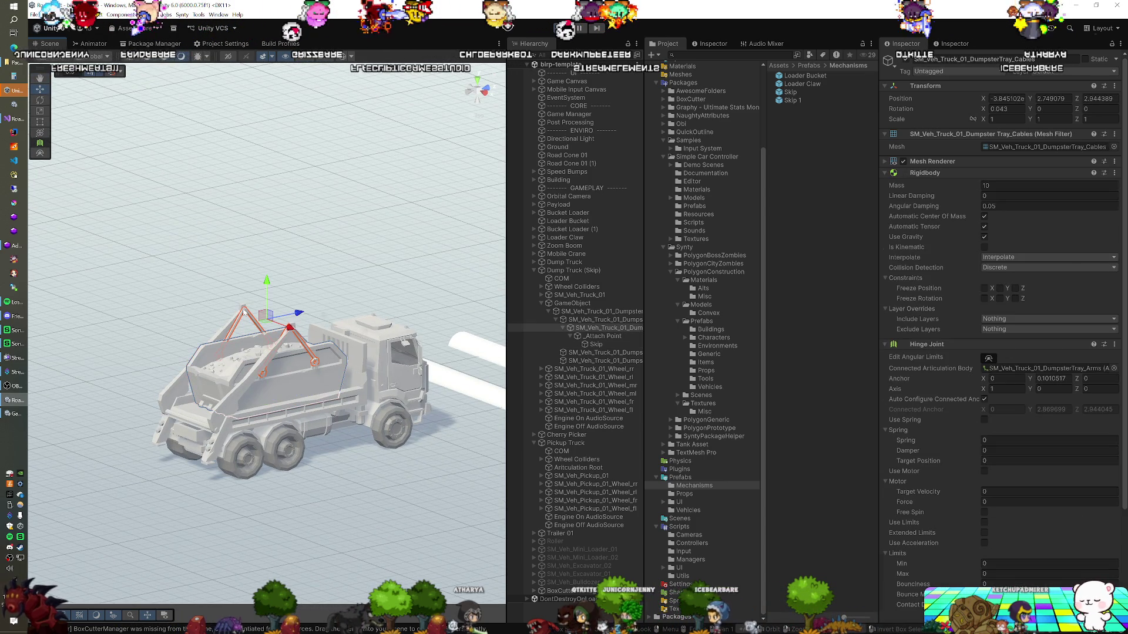
{"action": "mouse_move", "coordinate": [286, 351]}
{"action": "left_mouse_down"}
{"action": "mouse_move", "coordinate": [321, 399]}
{"action": "mouse_move", "coordinate": [256, 402]}
{"action": "mouse_move", "coordinate": [296, 396]}
{"action": "mouse_move", "coordinate": [248, 386]}
{"action": "left_mouse_up"}
{"action": "scroll", "coordinate": [249, 386], "scroll_direction": "down", "scroll_amount": 6}
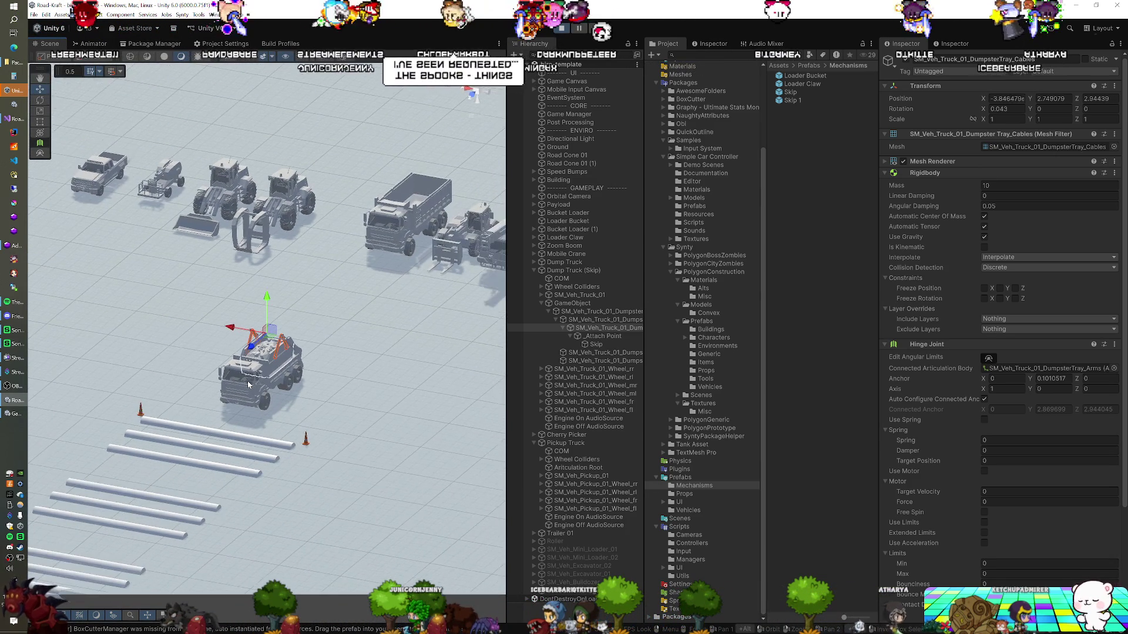
{"action": "mouse_move", "coordinate": [249, 386]}
{"action": "left_mouse_down"}
{"action": "mouse_move", "coordinate": [232, 389]}
{"action": "mouse_move", "coordinate": [240, 410]}
{"action": "left_mouse_up"}
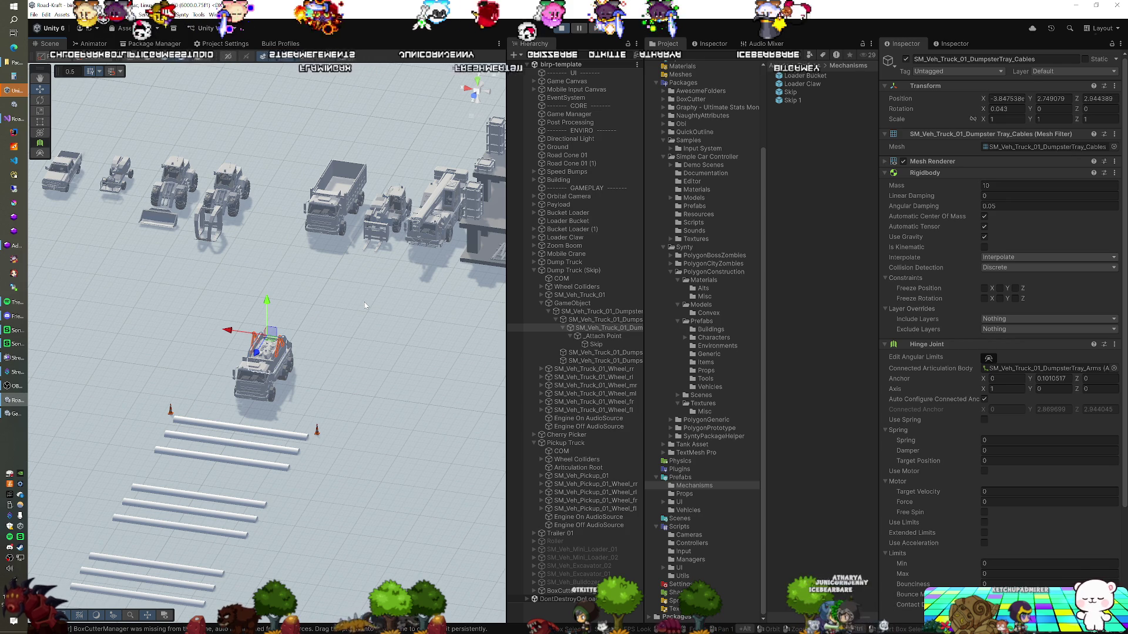
{"action": "left_click", "coordinate": [50, 178]}
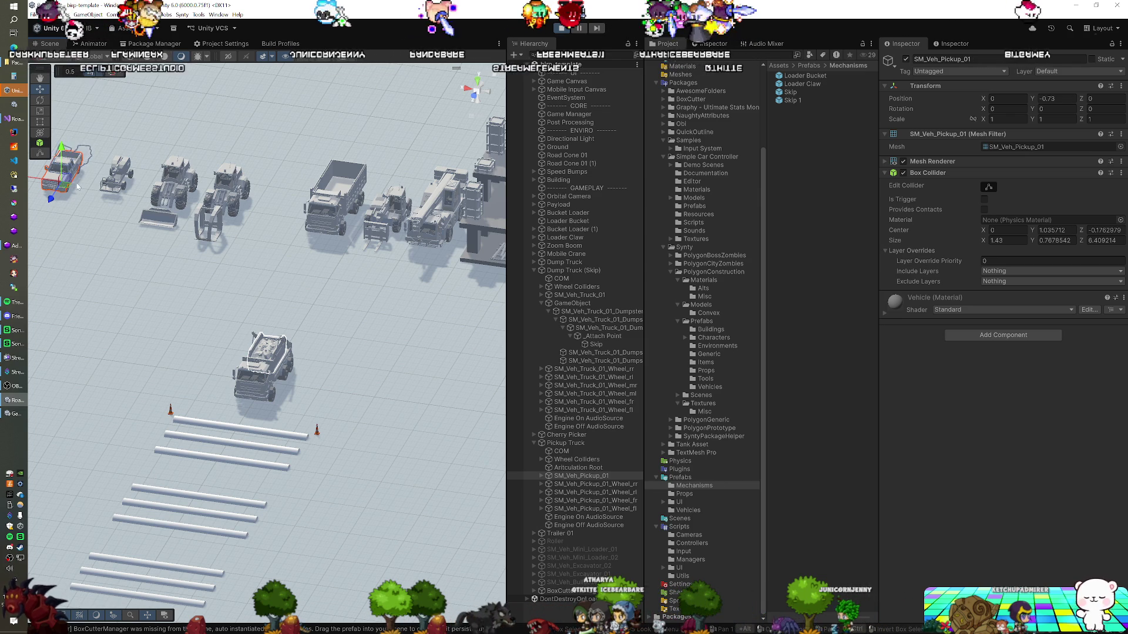
{"action": "left_click", "coordinate": [112, 185]}
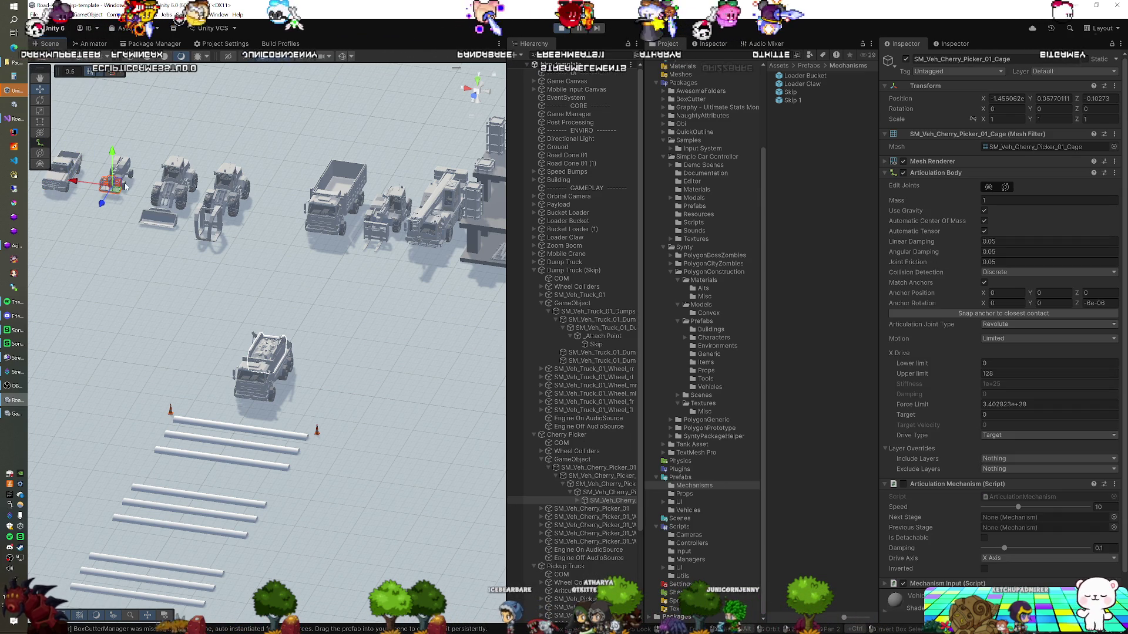
{"action": "left_click", "coordinate": [181, 192]}
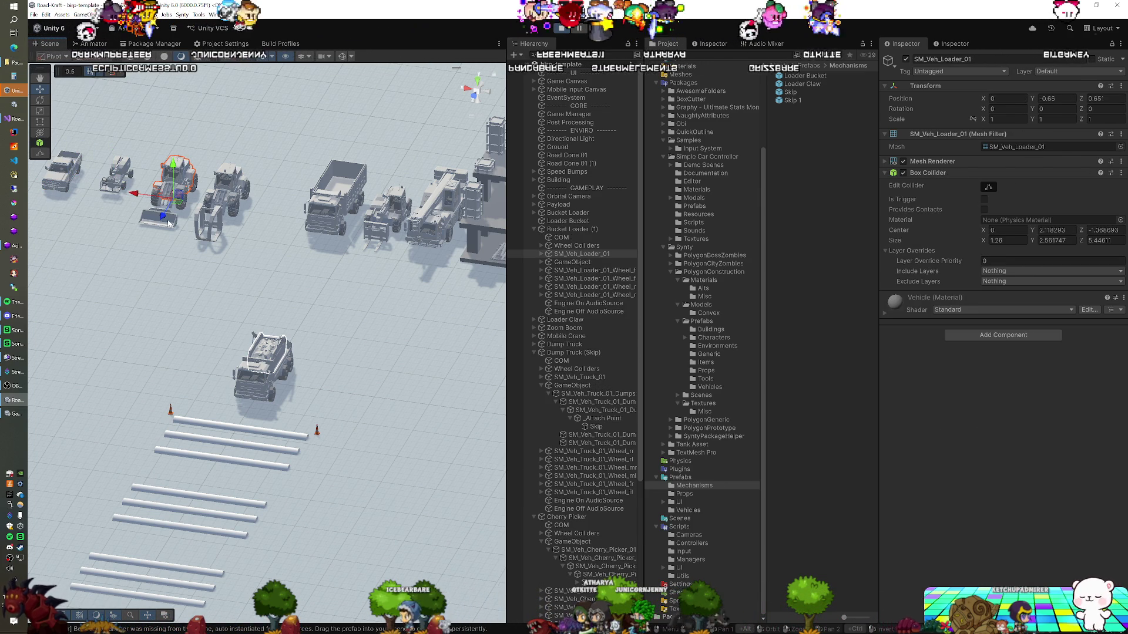
{"action": "left_click", "coordinate": [199, 225]}
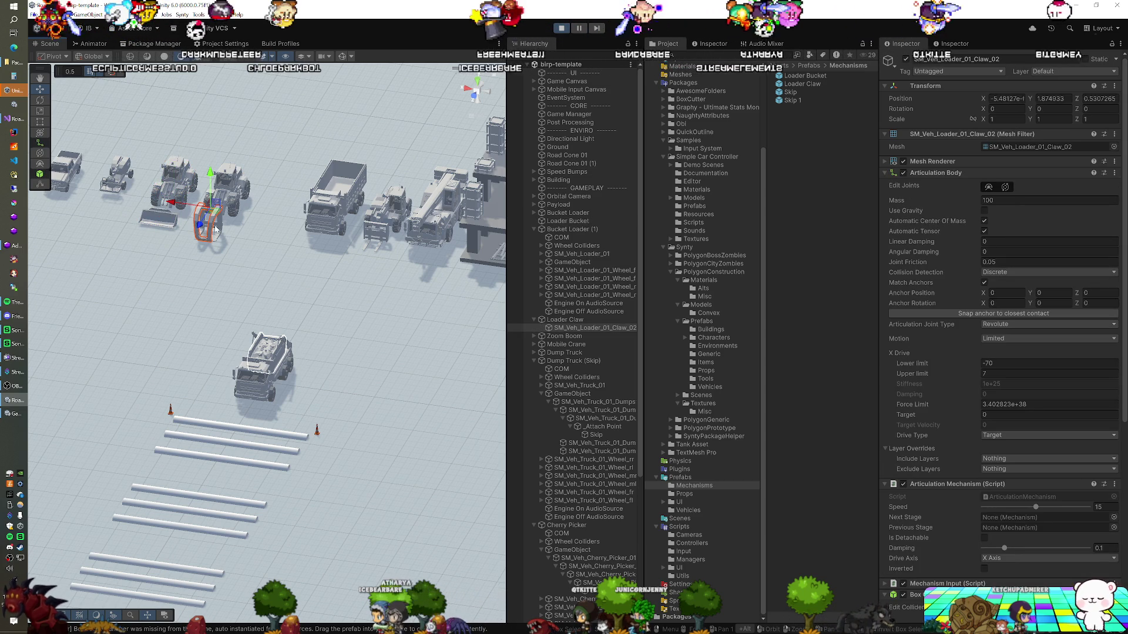
{"action": "left_click", "coordinate": [174, 224]}
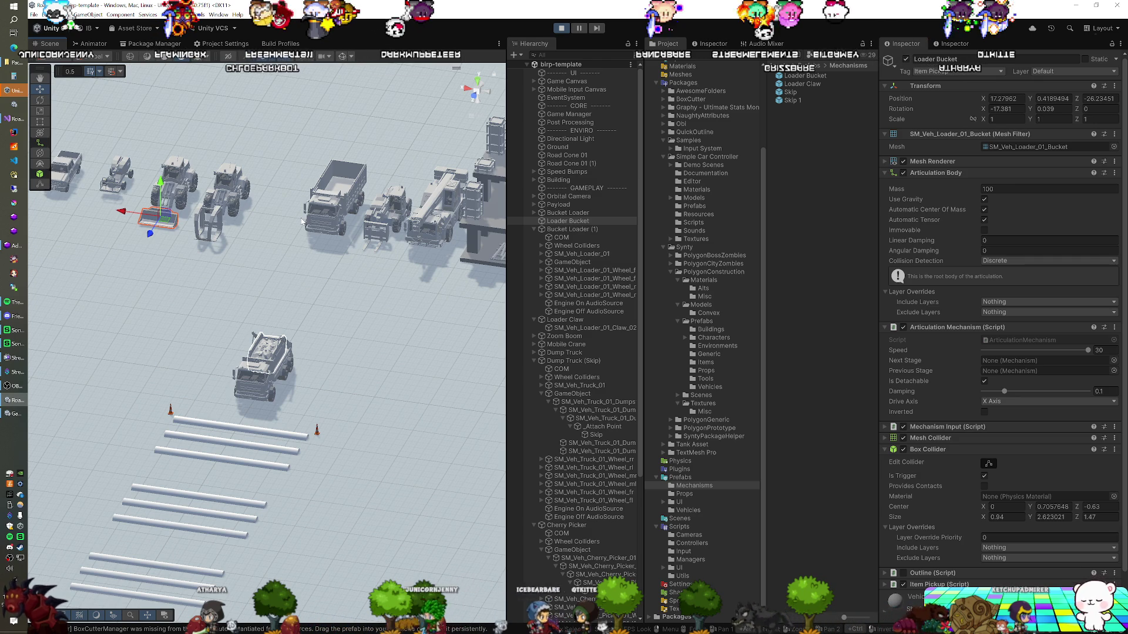
{"action": "left_click", "coordinate": [325, 224]}
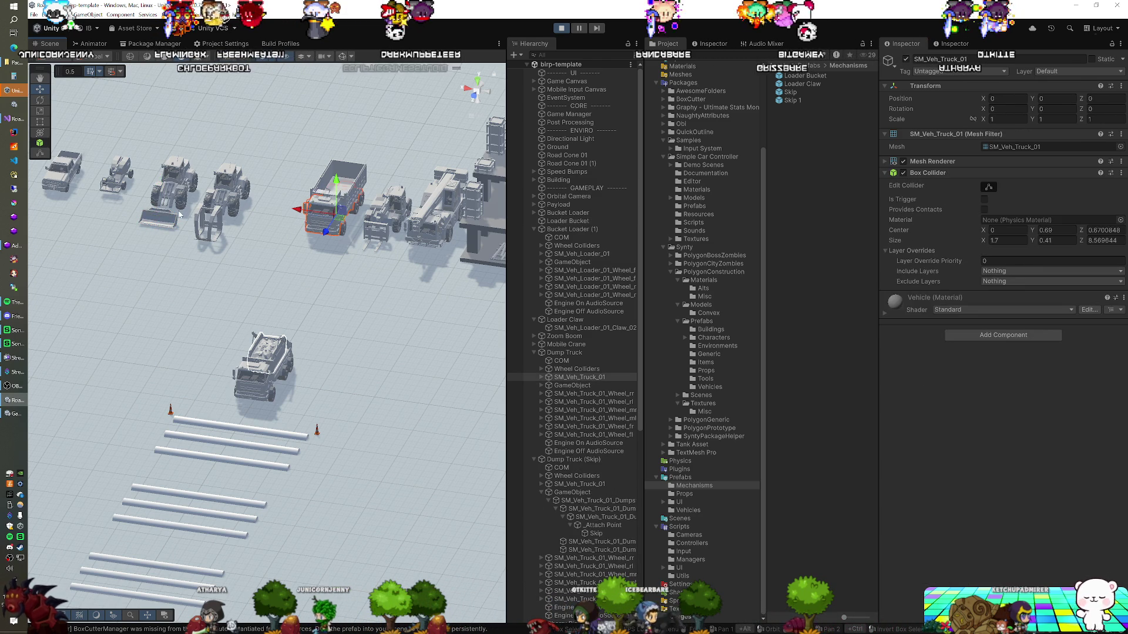
{"action": "left_click", "coordinate": [175, 220]}
{"action": "left_click", "coordinate": [318, 215]}
{"action": "left_click_drag", "start_coordinate": [317, 216], "coordinate": [221, 238]}
{"action": "mouse_move", "coordinate": [137, 244]}
{"action": "left_mouse_down"}
{"action": "mouse_move", "coordinate": [123, 241]}
{"action": "mouse_move", "coordinate": [79, 289]}
{"action": "mouse_move", "coordinate": [254, 291]}
{"action": "mouse_move", "coordinate": [286, 279]}
{"action": "mouse_move", "coordinate": [273, 344]}
{"action": "mouse_move", "coordinate": [433, 314]}
{"action": "left_mouse_up"}
{"action": "left_click_drag", "start_coordinate": [306, 290], "coordinate": [476, 254]}
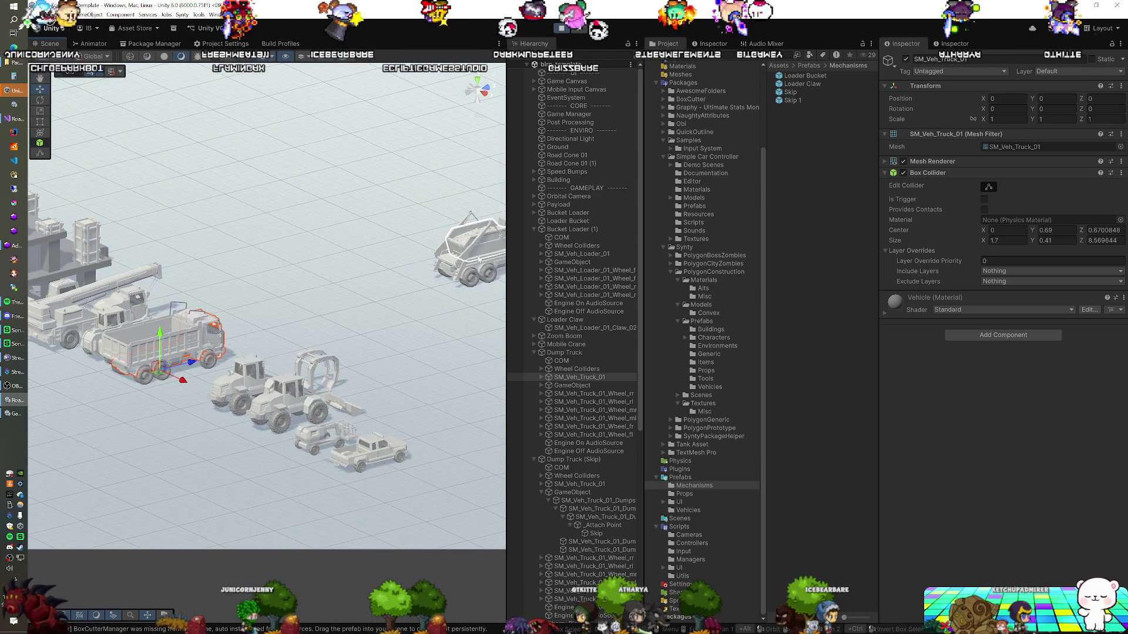
{"action": "left_click", "coordinate": [118, 360]}
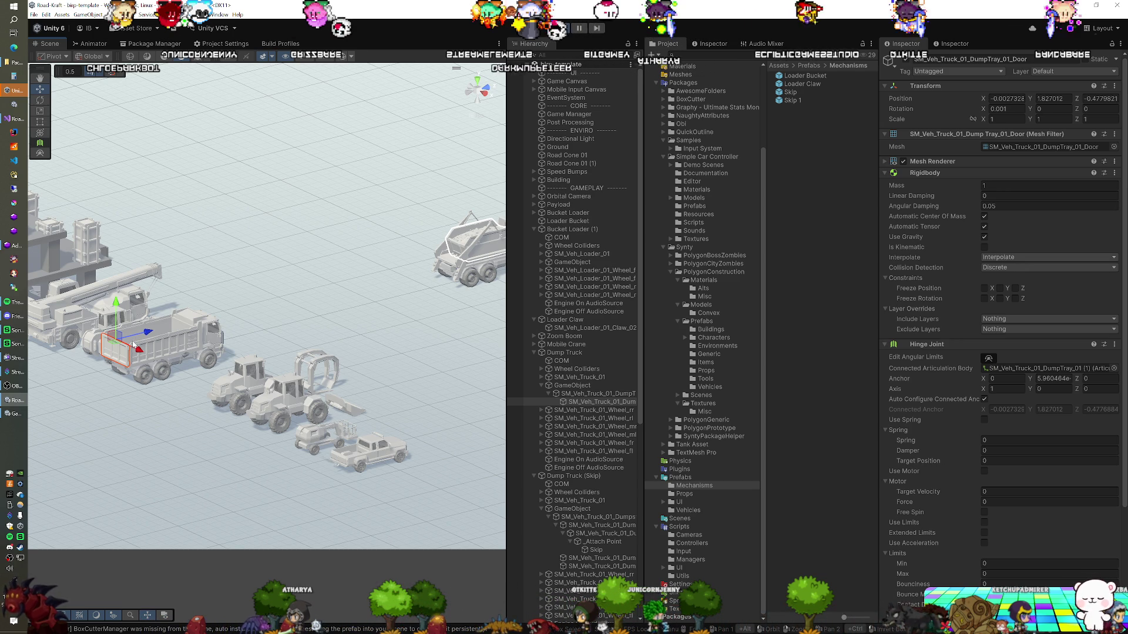
{"action": "mouse_move", "coordinate": [182, 352]}
{"action": "left_mouse_down"}
{"action": "mouse_move", "coordinate": [105, 365]}
{"action": "mouse_move", "coordinate": [235, 265]}
{"action": "left_mouse_up"}
{"action": "left_click", "coordinate": [252, 253]}
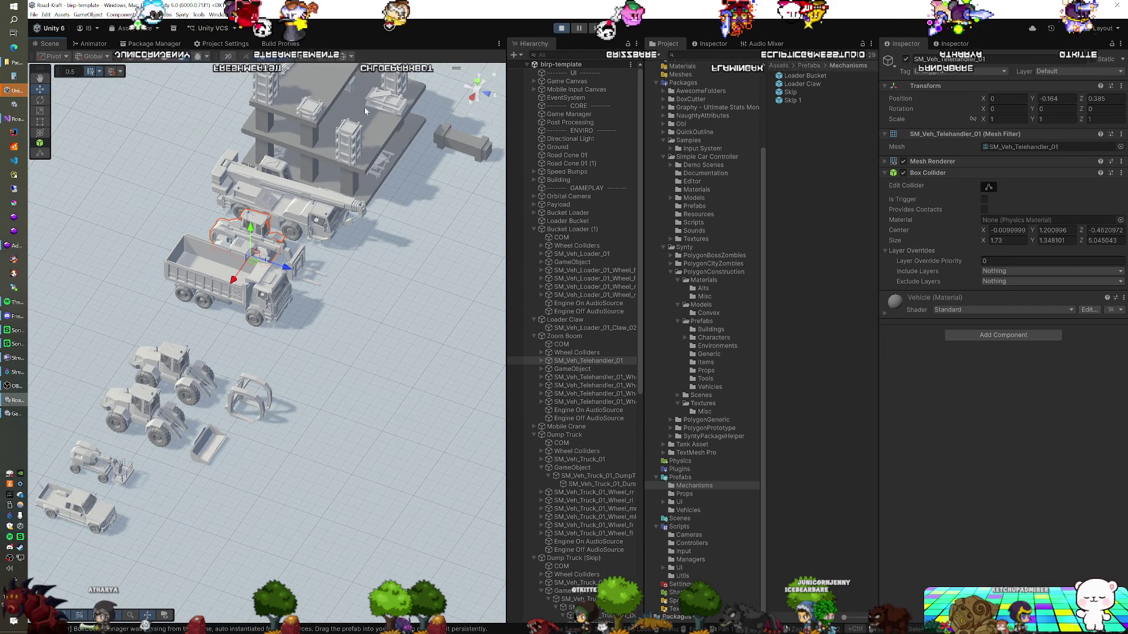
Step: Look at the mobile crane, then zoom out and select the white trailer body SM_Veh_Trailer_01
{"action": "left_click", "coordinate": [311, 226]}
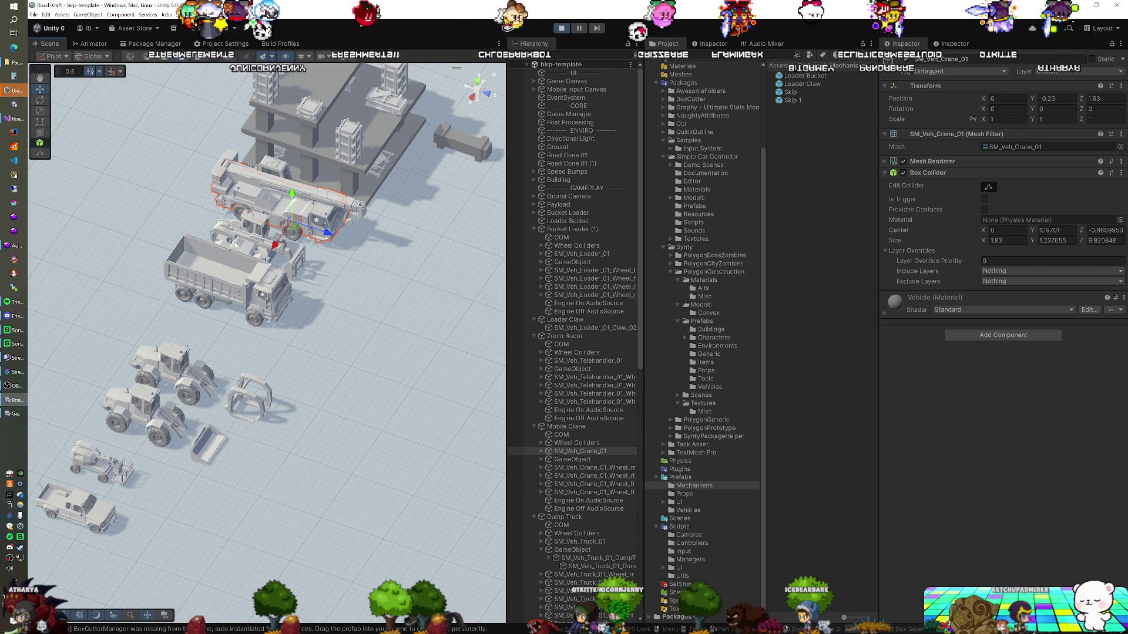
{"action": "scroll", "coordinate": [209, 308], "scroll_direction": "down", "scroll_amount": 5}
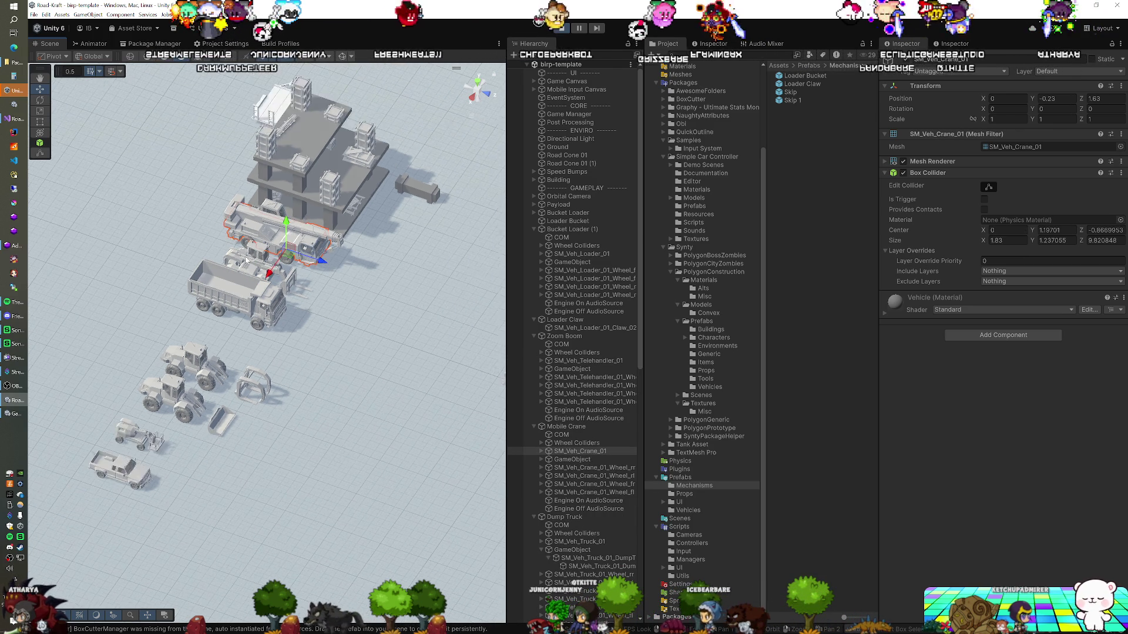
{"action": "mouse_move", "coordinate": [209, 308]}
{"action": "left_mouse_down"}
{"action": "mouse_move", "coordinate": [400, 301]}
{"action": "mouse_move", "coordinate": [268, 314]}
{"action": "left_mouse_up"}
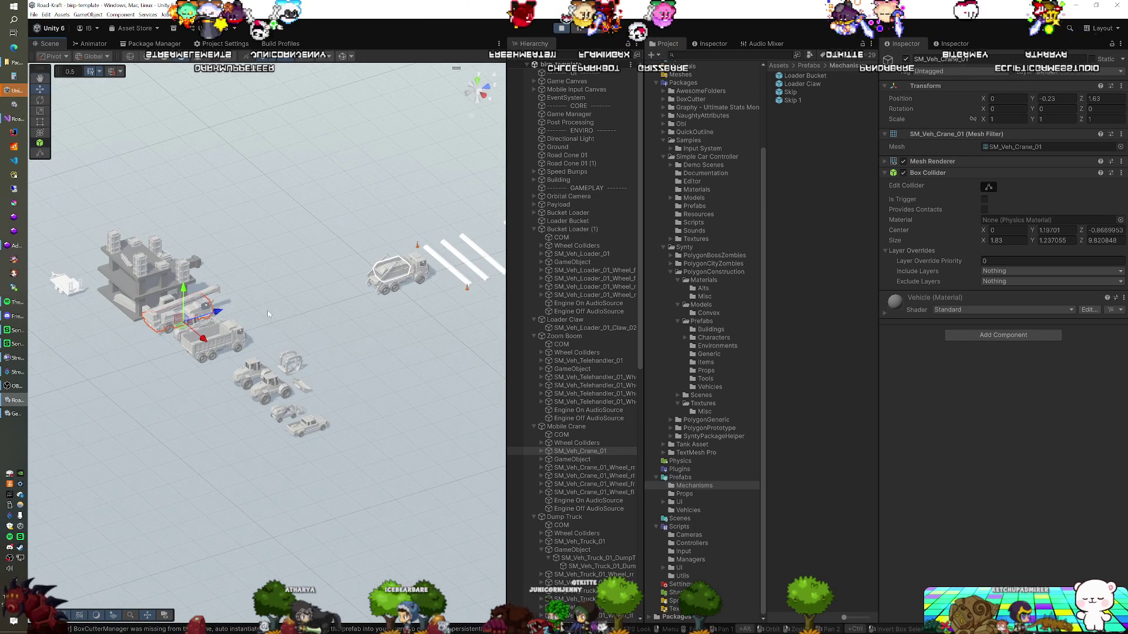
{"action": "left_click", "coordinate": [75, 286]}
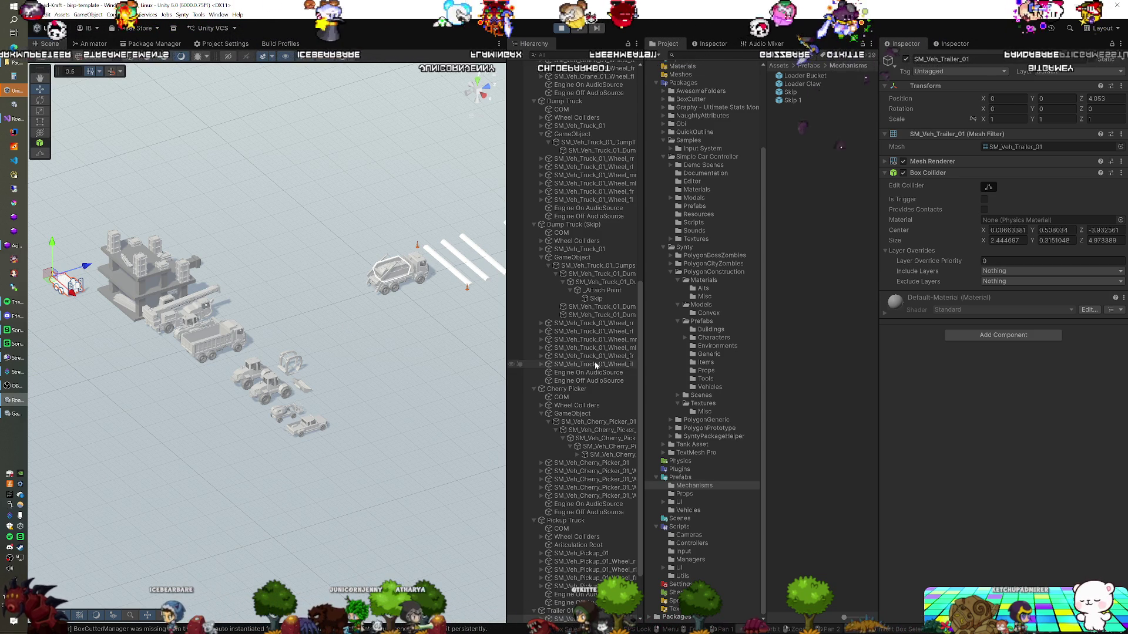
Step: Collapse the Hierarchy down to its top-level objects
{"action": "scroll", "coordinate": [605, 335], "scroll_direction": "up", "scroll_amount": 10}
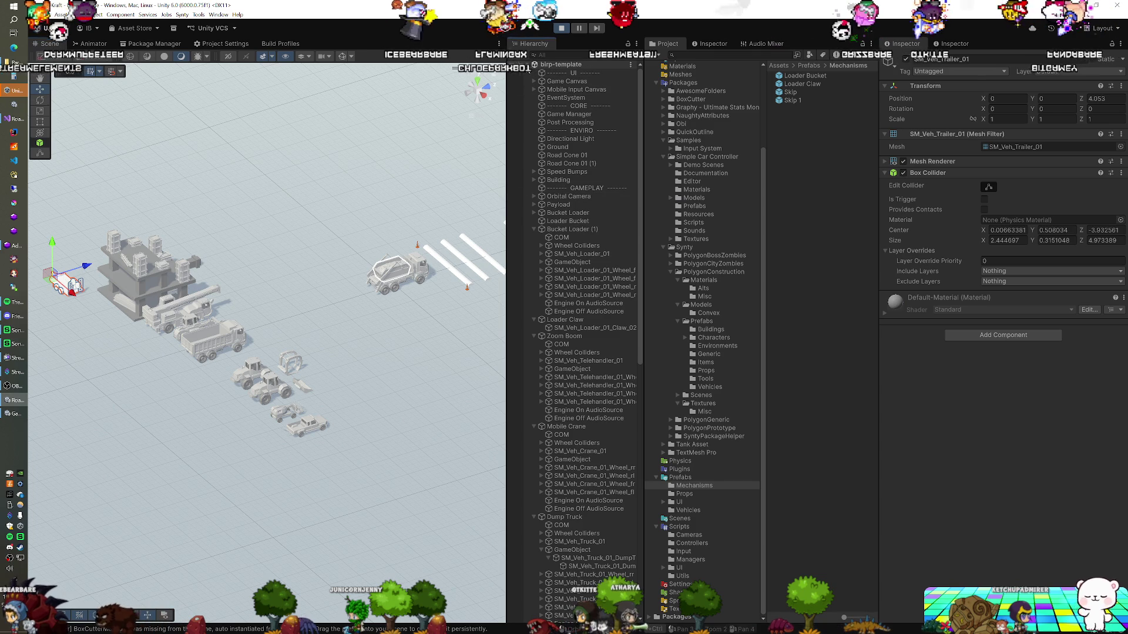
{"action": "left_click", "coordinate": [527, 64], "text": "alt"}
{"action": "left_click", "coordinate": [527, 64]}
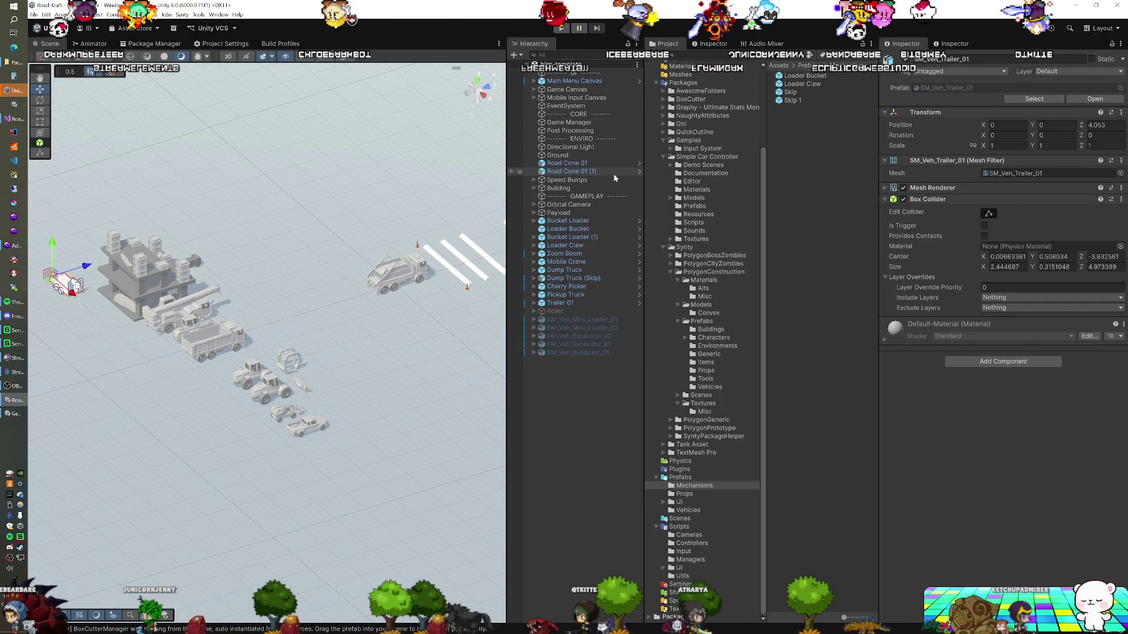
Step: Select the Skip prefab in Prefabs/Mechanisms and expand its Rigidbody and Fixed Joint components
{"action": "left_click", "coordinate": [813, 93]}
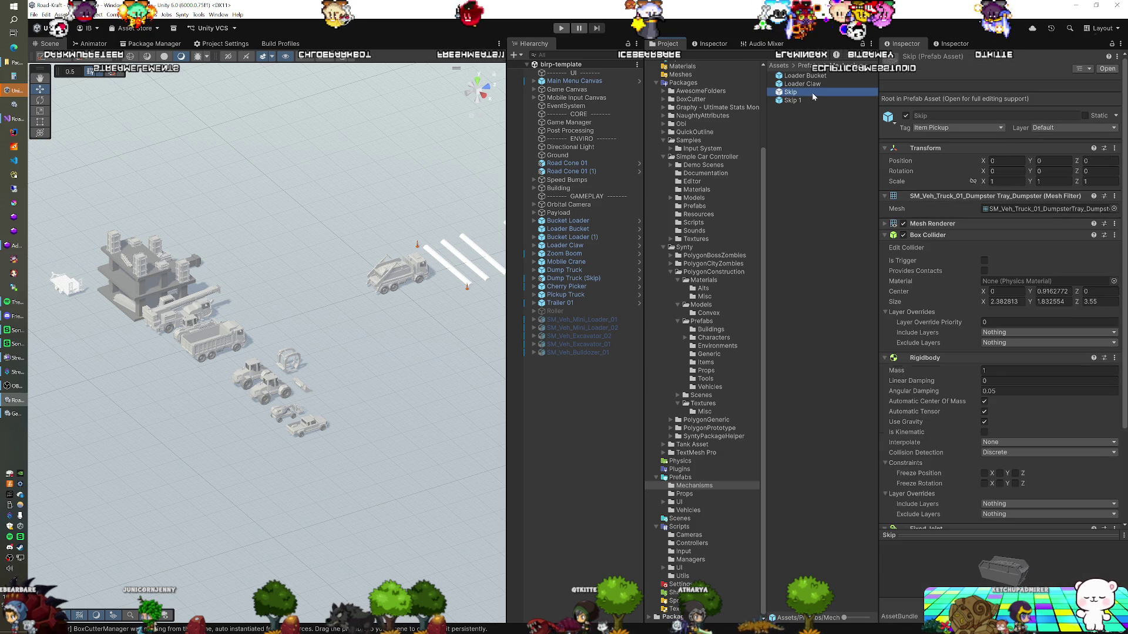
{"action": "left_click", "coordinate": [925, 360]}
{"action": "scroll", "coordinate": [944, 365], "scroll_direction": "down", "scroll_amount": 5}
{"action": "left_click", "coordinate": [940, 364]}
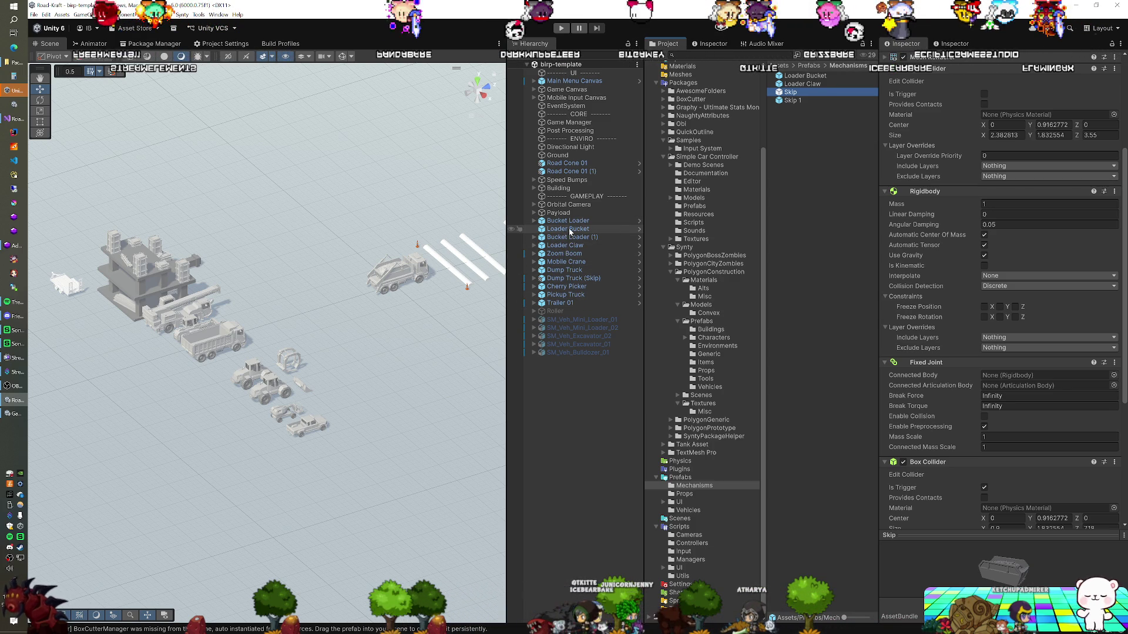
Step: Move the Dump Truck (Skip) aside, away from the other vehicles
{"action": "double_click", "coordinate": [572, 278]}
{"action": "left_click_drag", "start_coordinate": [362, 234], "coordinate": [283, 347]}
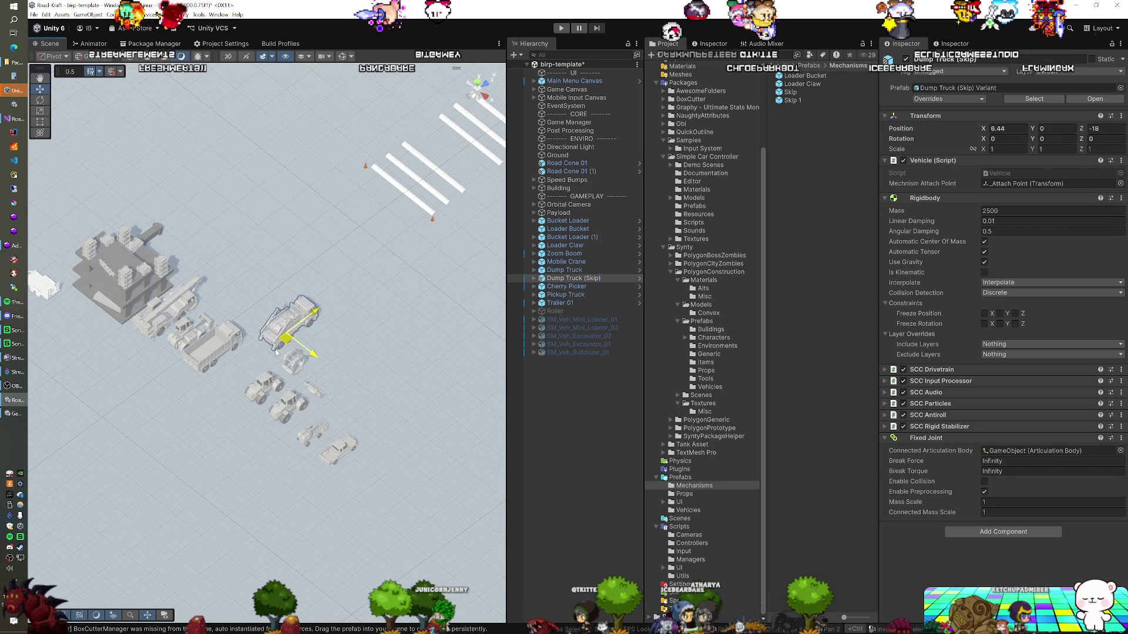
{"action": "left_click_drag", "start_coordinate": [242, 383], "coordinate": [241, 383]}
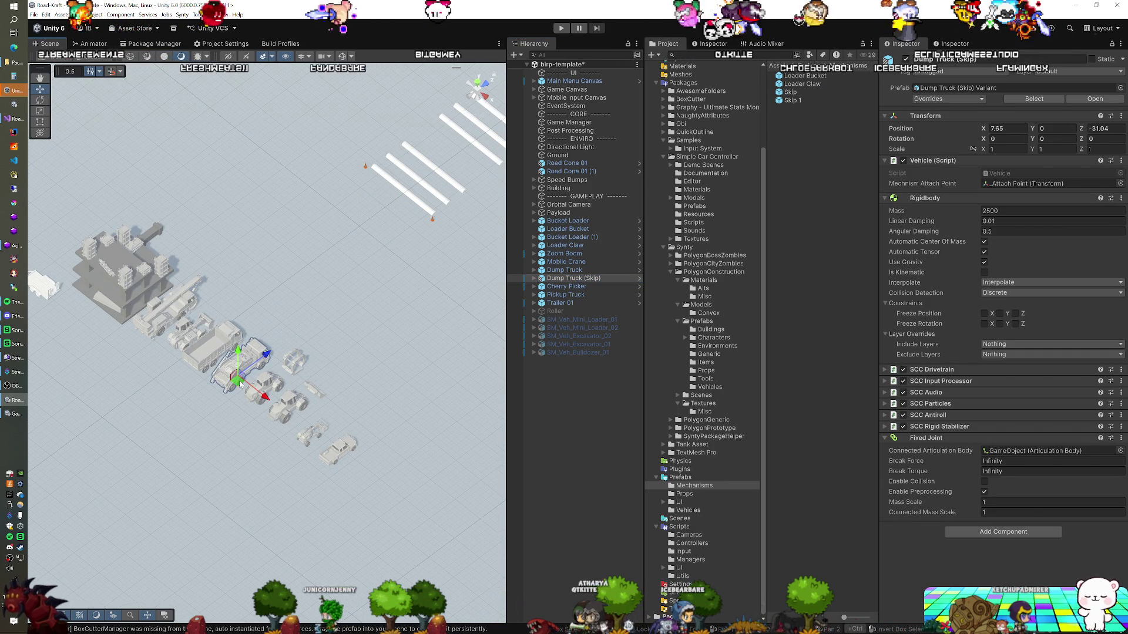
{"action": "left_click_drag", "start_coordinate": [361, 359], "coordinate": [269, 341]}
Step: Reset the Pickup Truck's Transform to place it at the scene origin
{"action": "left_click", "coordinate": [114, 222]}
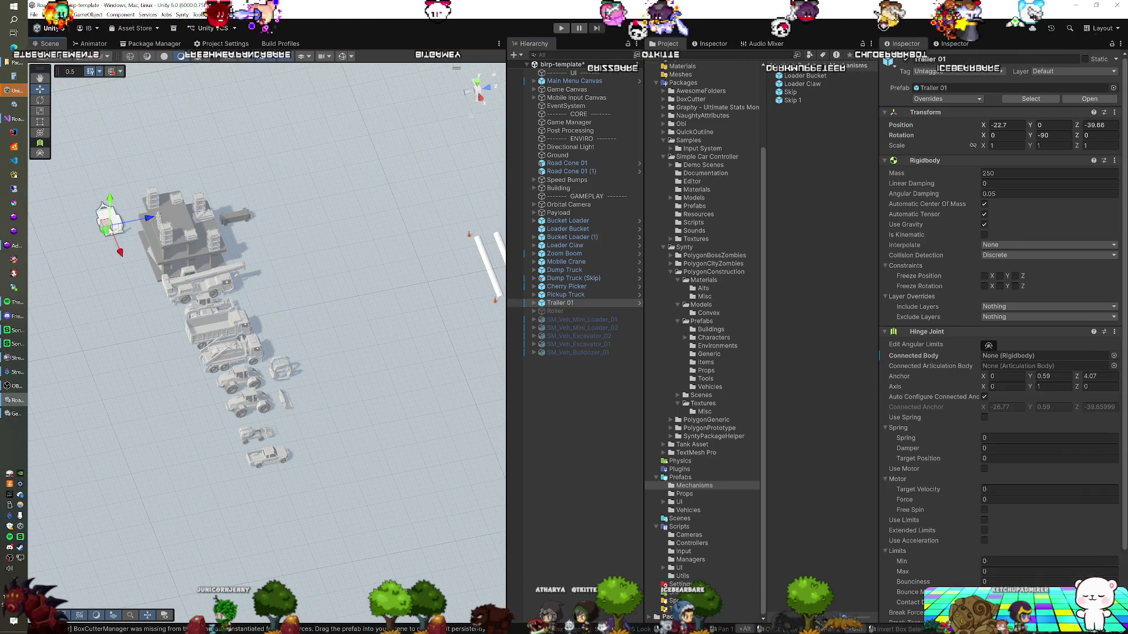
{"action": "left_click", "coordinate": [565, 295]}
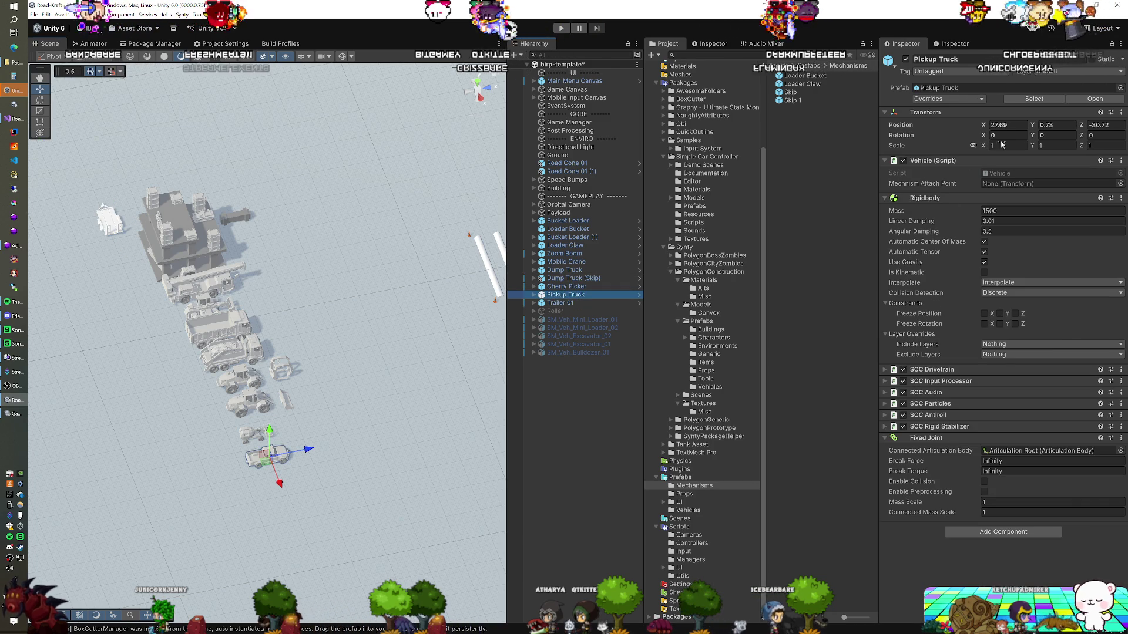
{"action": "right_click", "coordinate": [934, 112]}
{"action": "left_click", "coordinate": [953, 115]}
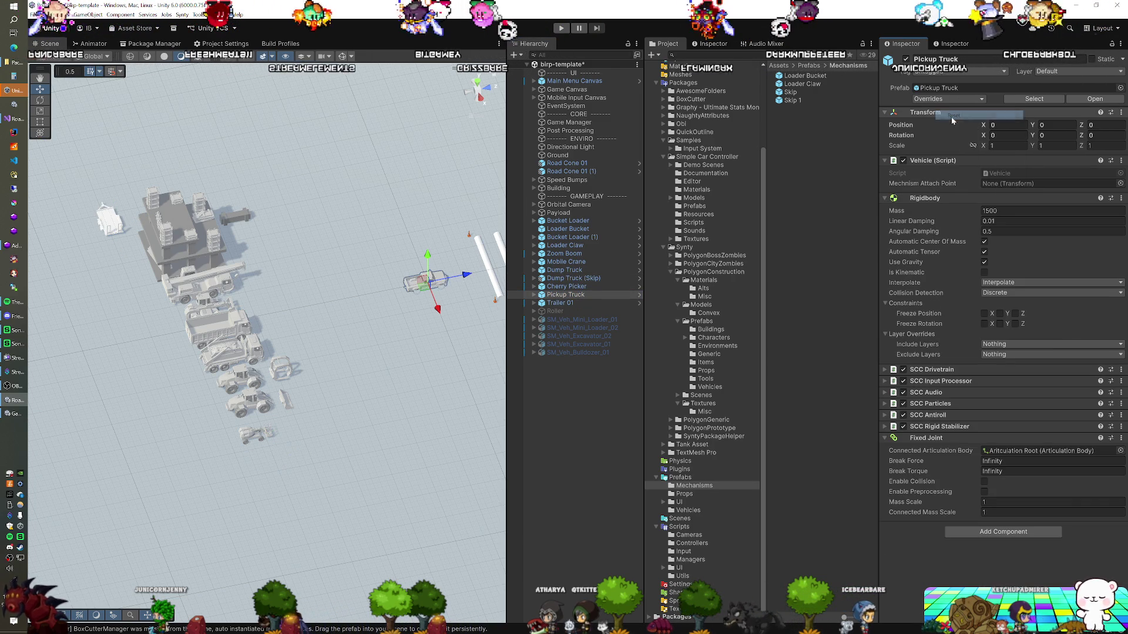
{"action": "left_click", "coordinate": [561, 304]}
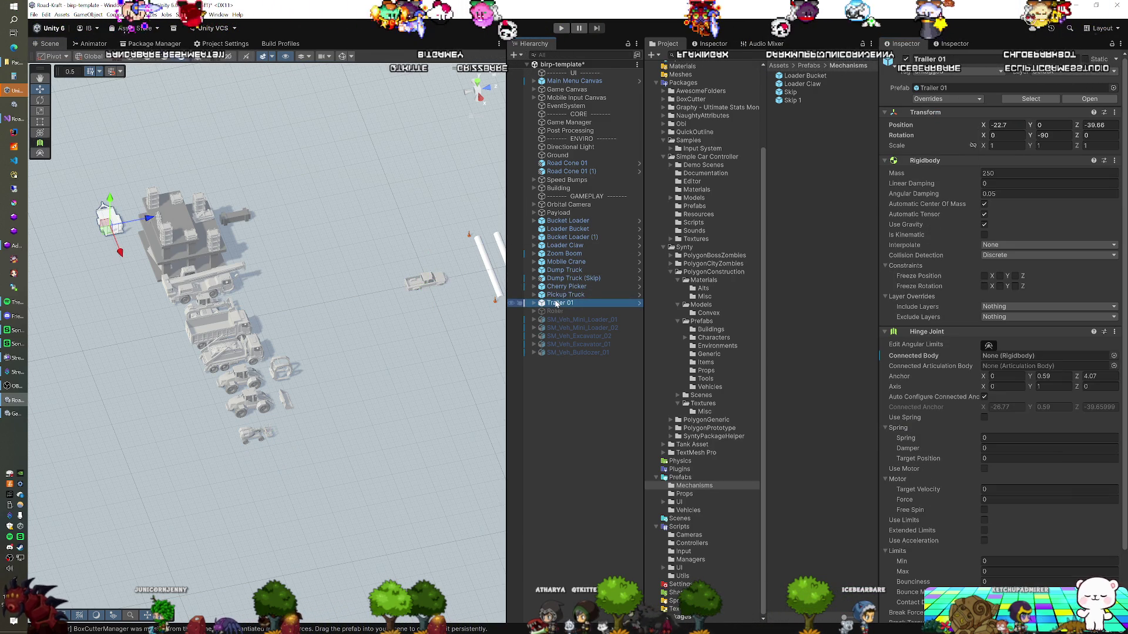
Step: Reset Trailer 01's Transform and move it back behind the pickup truck
{"action": "right_click", "coordinate": [928, 113]}
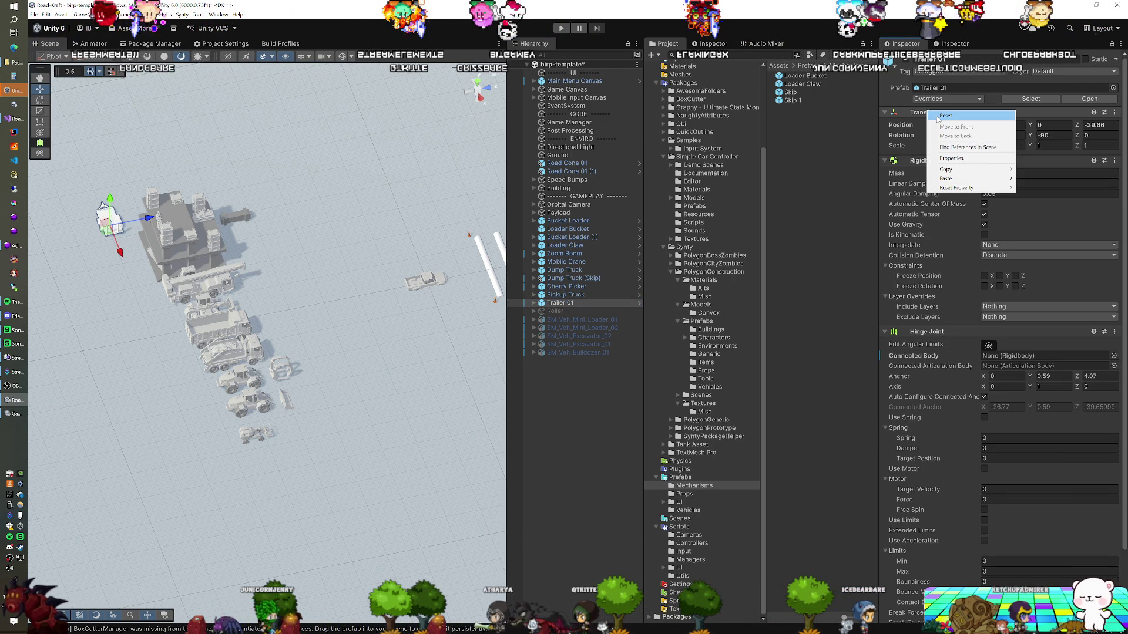
{"action": "left_click", "coordinate": [938, 120]}
{"action": "scroll", "coordinate": [392, 298], "scroll_direction": "up", "scroll_amount": 1}
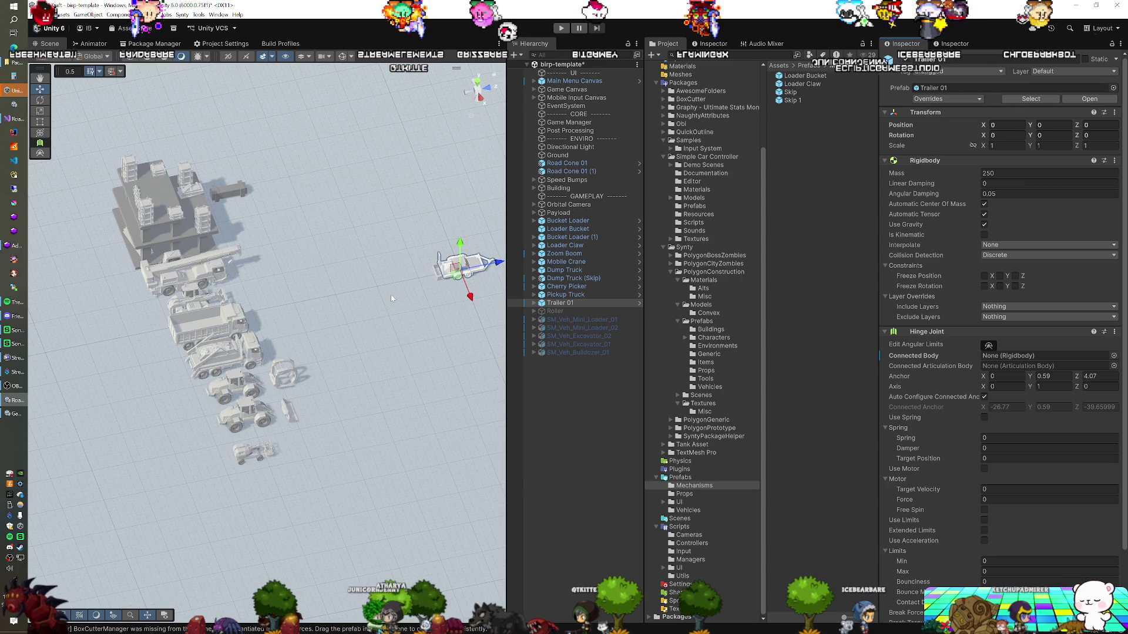
{"action": "left_click_drag", "start_coordinate": [496, 265], "coordinate": [435, 281]}
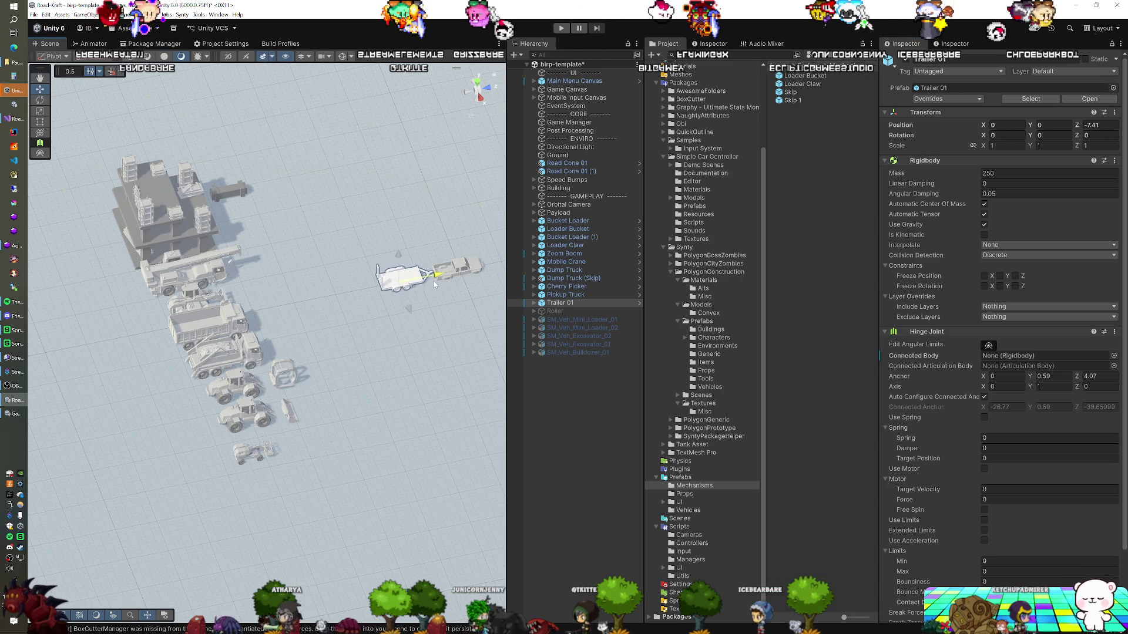
{"action": "key", "text": "f"}
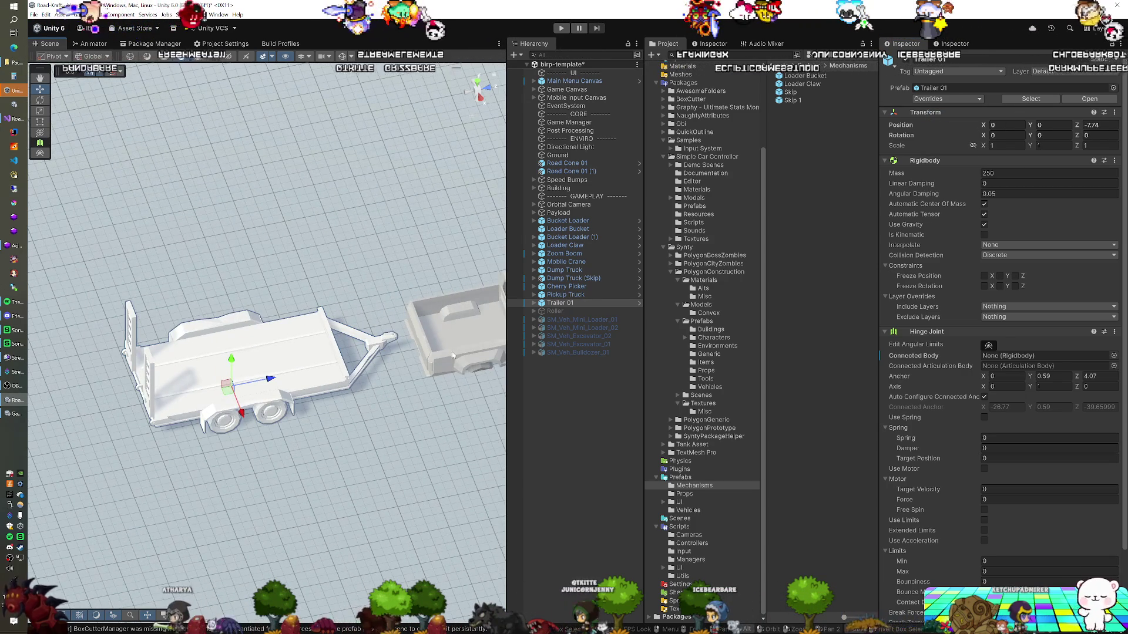
Step: Raise the pickup truck slightly and slide the trailer forward to 0, 0, -7.37 near the hitch
{"action": "left_click", "coordinate": [454, 363]}
{"action": "mouse_move", "coordinate": [455, 363]}
{"action": "left_mouse_down"}
{"action": "mouse_move", "coordinate": [395, 339]}
{"action": "mouse_move", "coordinate": [399, 306]}
{"action": "left_mouse_up"}
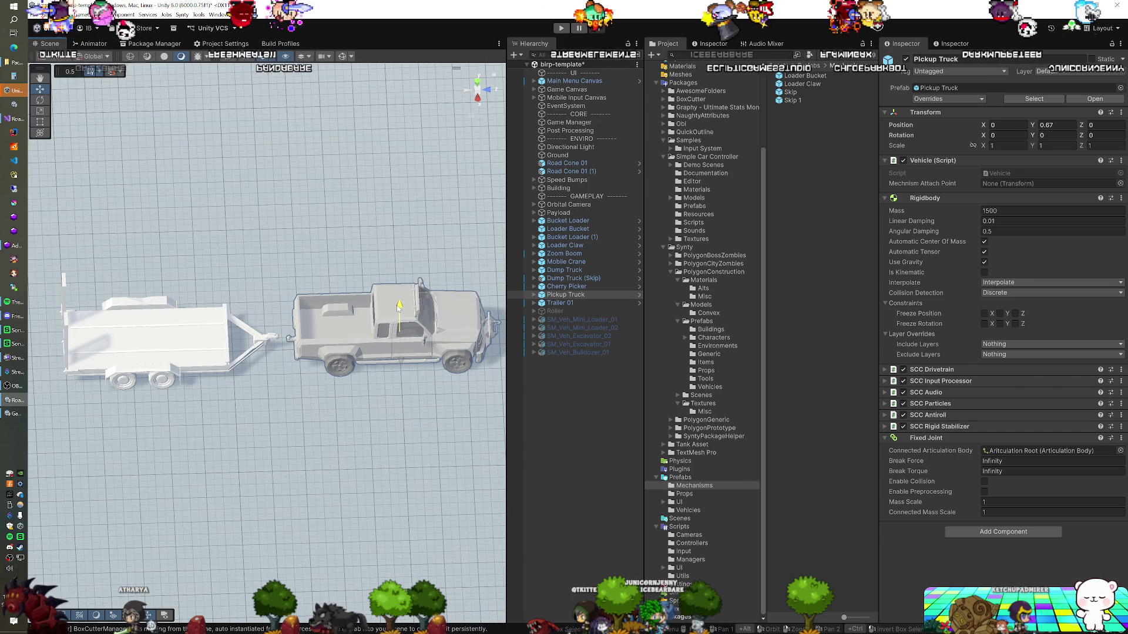
{"action": "left_click_drag", "start_coordinate": [398, 306], "coordinate": [399, 305]}
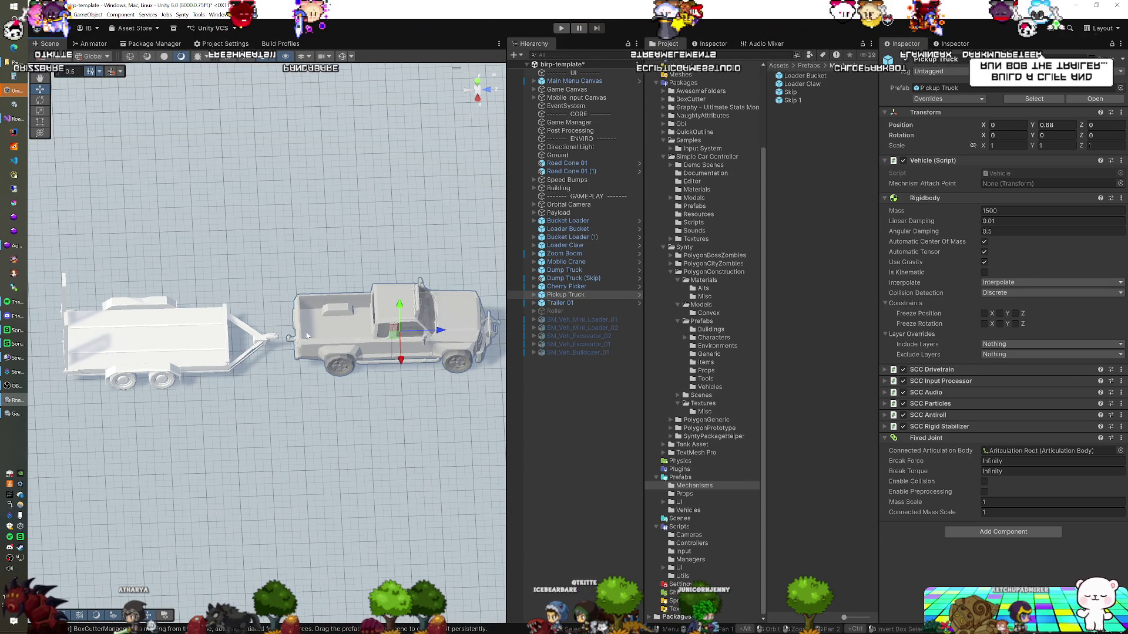
{"action": "left_click", "coordinate": [266, 348]}
{"action": "left_click_drag", "start_coordinate": [174, 352], "coordinate": [193, 355]}
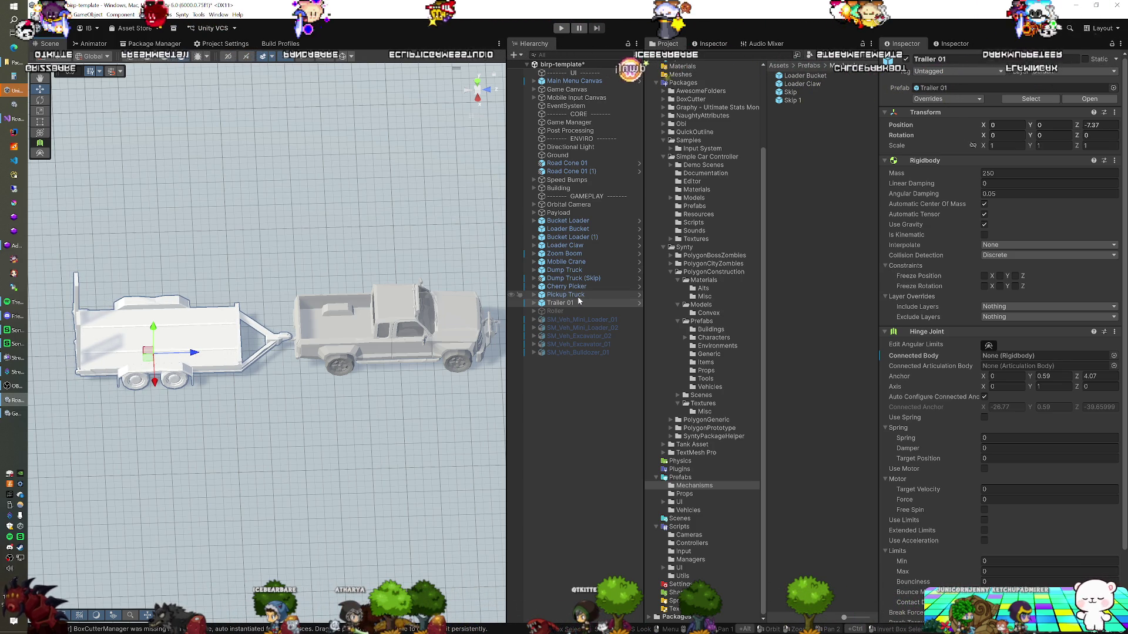
Step: Set the trailer Hinge Joint's Connected Body to Pickup Truck and enter Play mode to test towing
{"action": "left_click_drag", "start_coordinate": [578, 298], "coordinate": [1034, 356]}
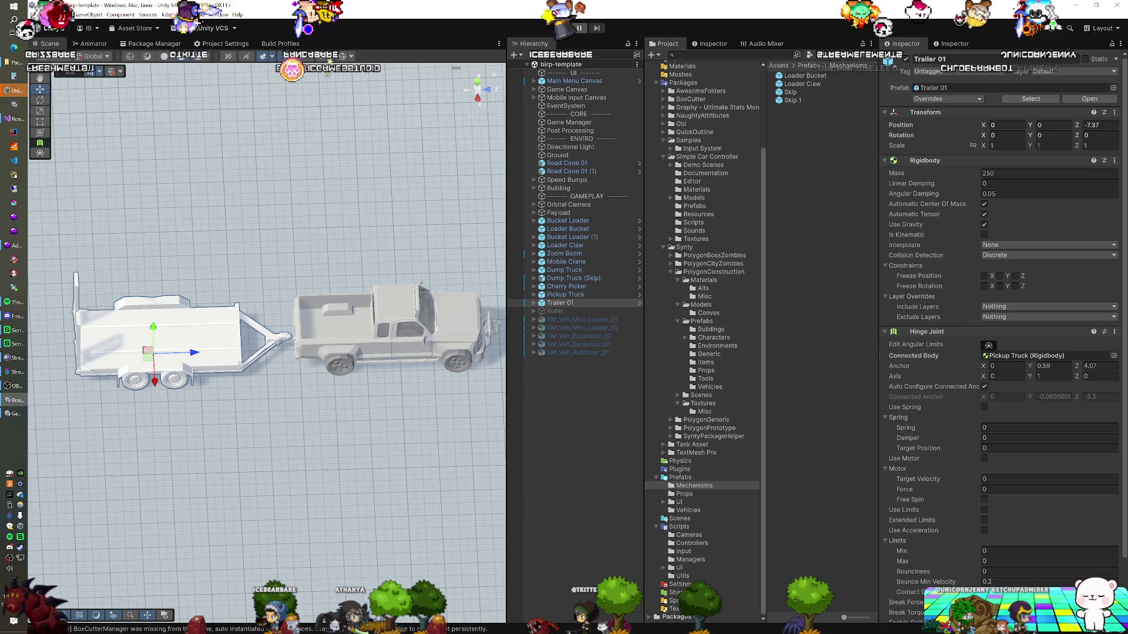
{"action": "key", "text": "ctrl+p"}
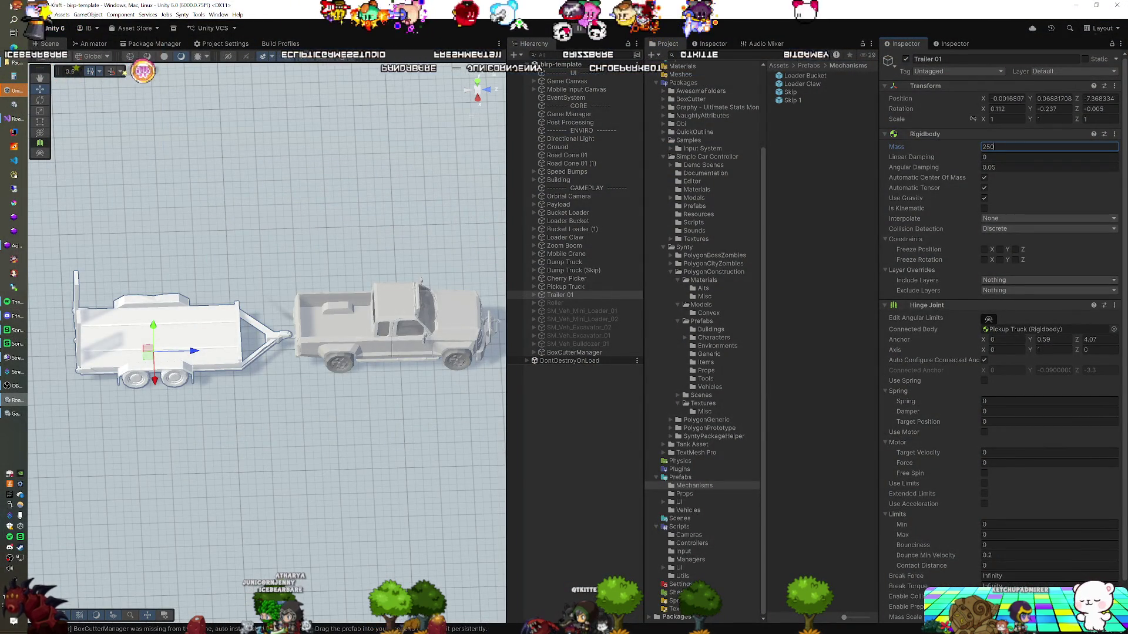
Step: During the test run, reduce Trailer 01's Rigidbody mass from 250 to 25
{"action": "key", "text": "BackSpace"}
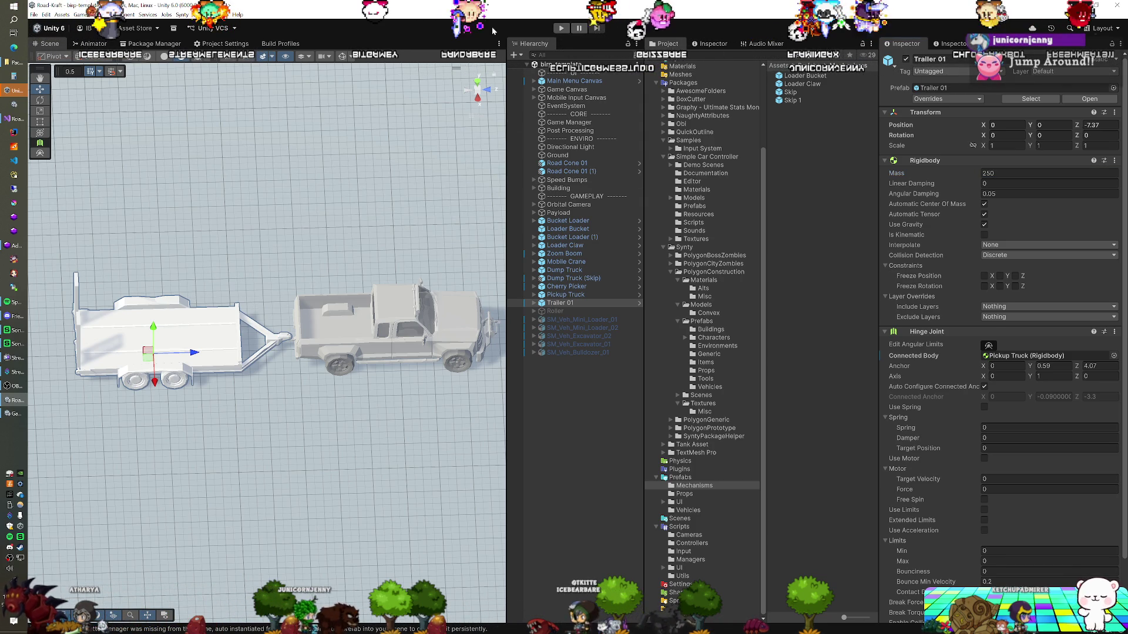
Step: Enter Play mode again to retest the pickup towing the hinged trailer
{"action": "left_click", "coordinate": [560, 28]}
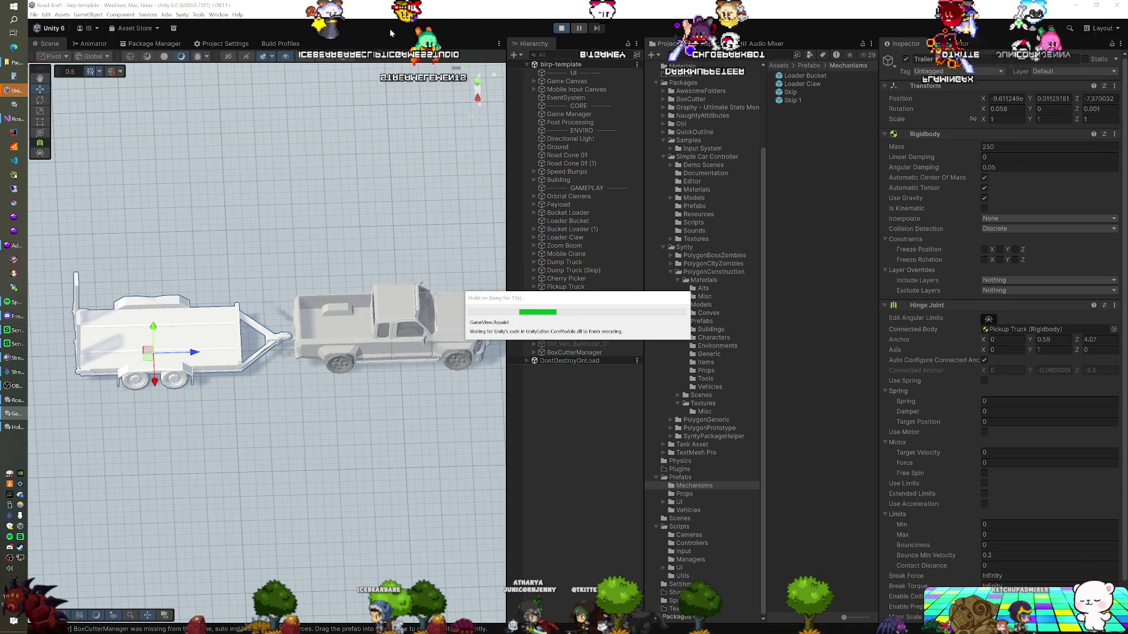
Step: Angle the view toward the trailer and attach the skip container to the truck
{"action": "left_click_drag", "start_coordinate": [392, 238], "coordinate": [302, 243]}
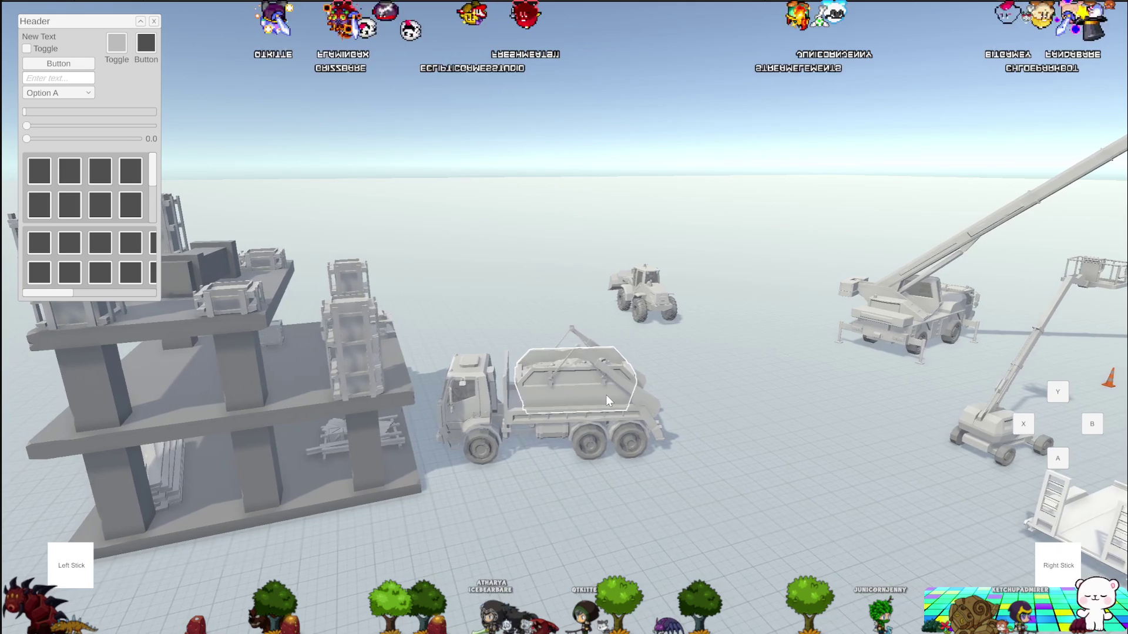
{"action": "left_click", "coordinate": [605, 395]}
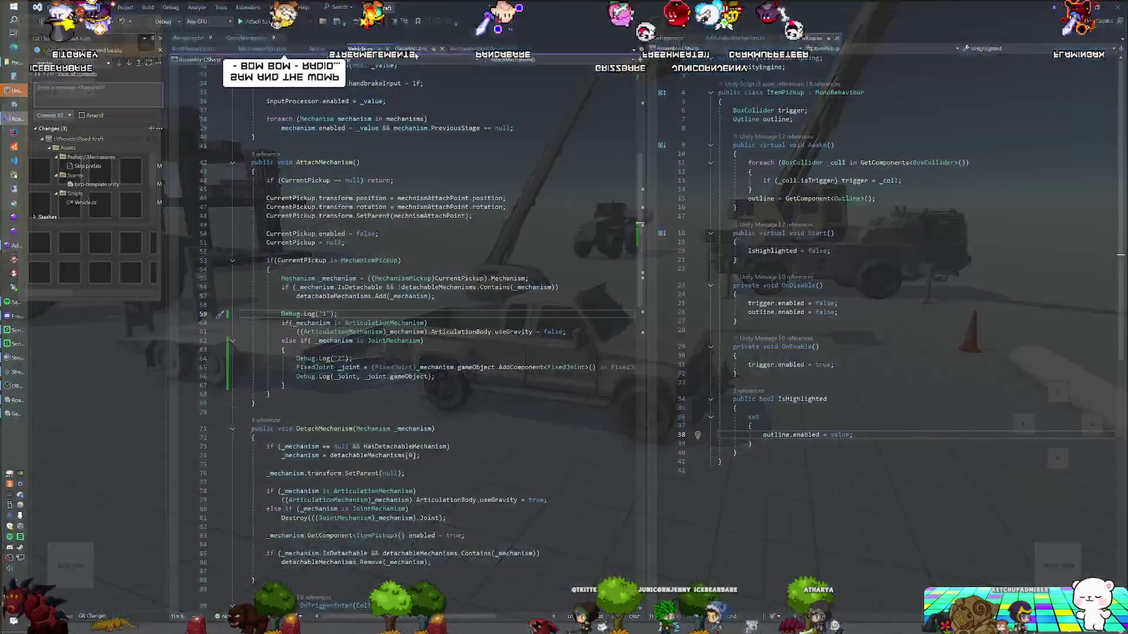
Step: Back in Unity, select the FixMyTrailer script in the Assets > Scripts folder
{"action": "key", "text": "alt+Tab"}
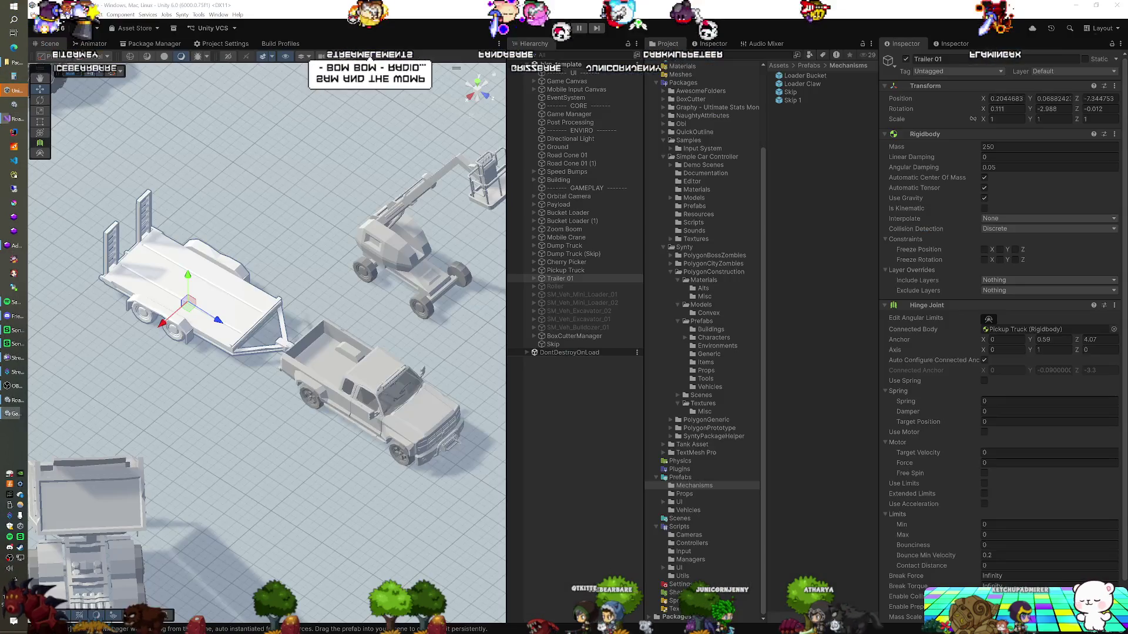
{"action": "left_click", "coordinate": [688, 528]}
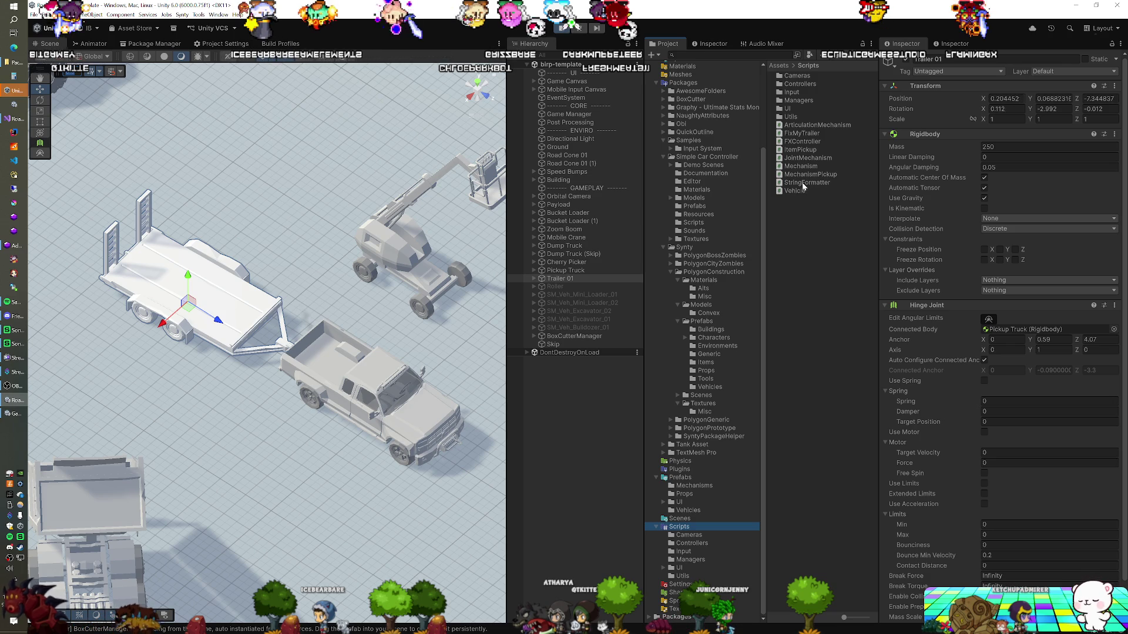
{"action": "left_click", "coordinate": [802, 134]}
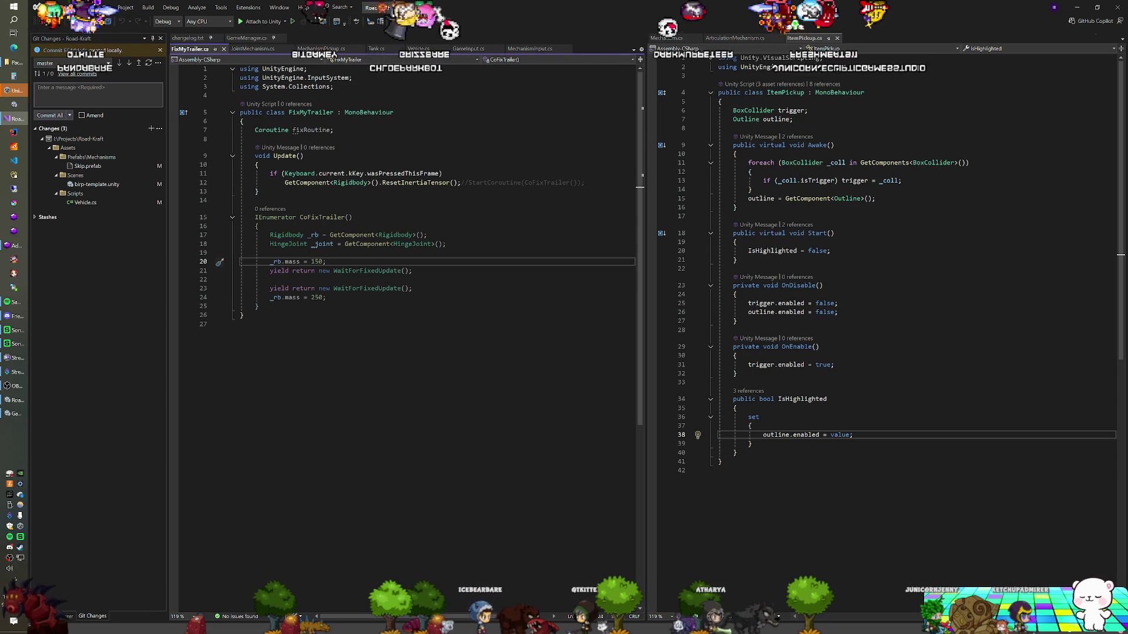
Step: Write CoFixTrailer to set mass 150, wait two FixedUpdates, then restore mass 250
{"action": "mouse_move", "coordinate": [435, 183]}
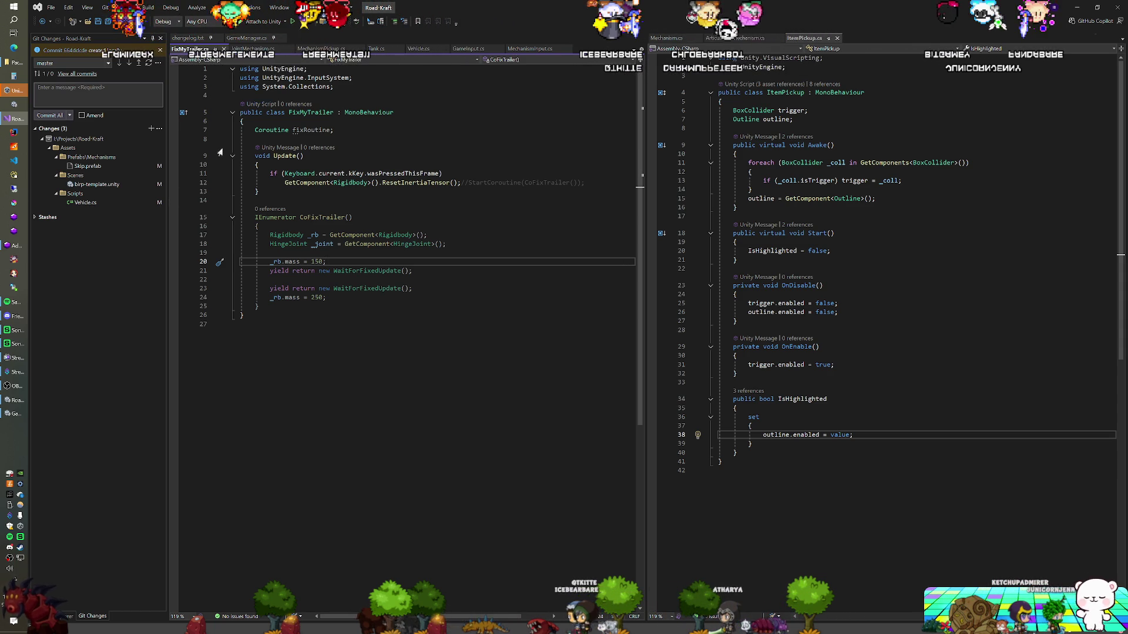
{"action": "key", "text": "alt+Tab"}
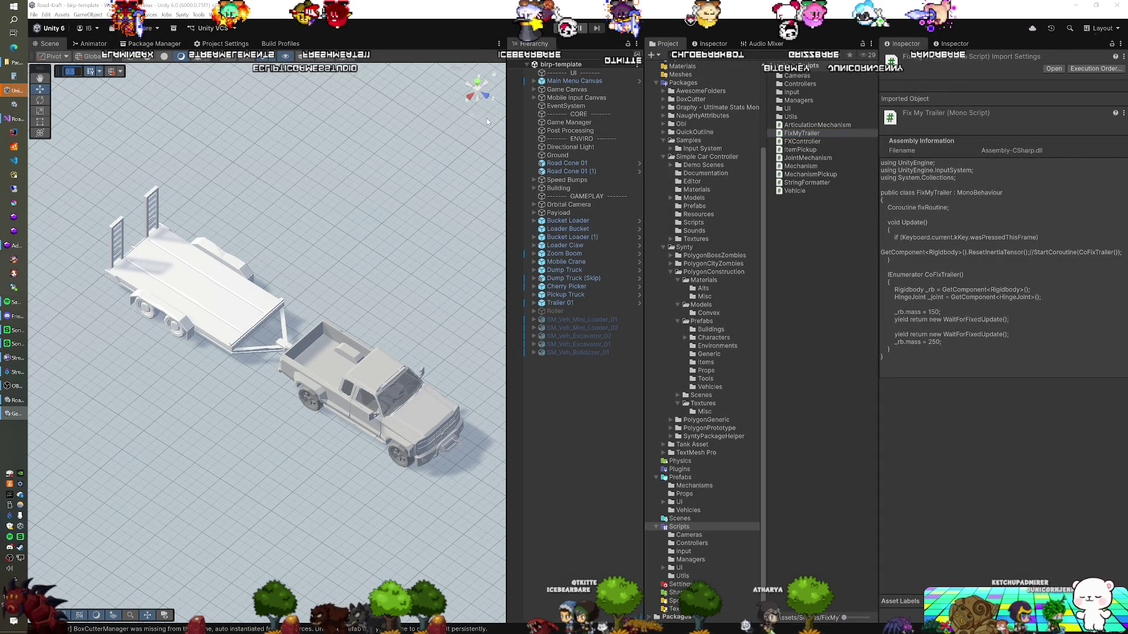
Step: Position and enlarge the new Edge window, then load adventurpg.com/admin/
{"action": "mouse_move", "coordinate": [807, 142]}
{"action": "left_mouse_down"}
{"action": "mouse_move", "coordinate": [588, 148]}
{"action": "mouse_move", "coordinate": [373, 62]}
{"action": "mouse_move", "coordinate": [284, 54]}
{"action": "left_mouse_up"}
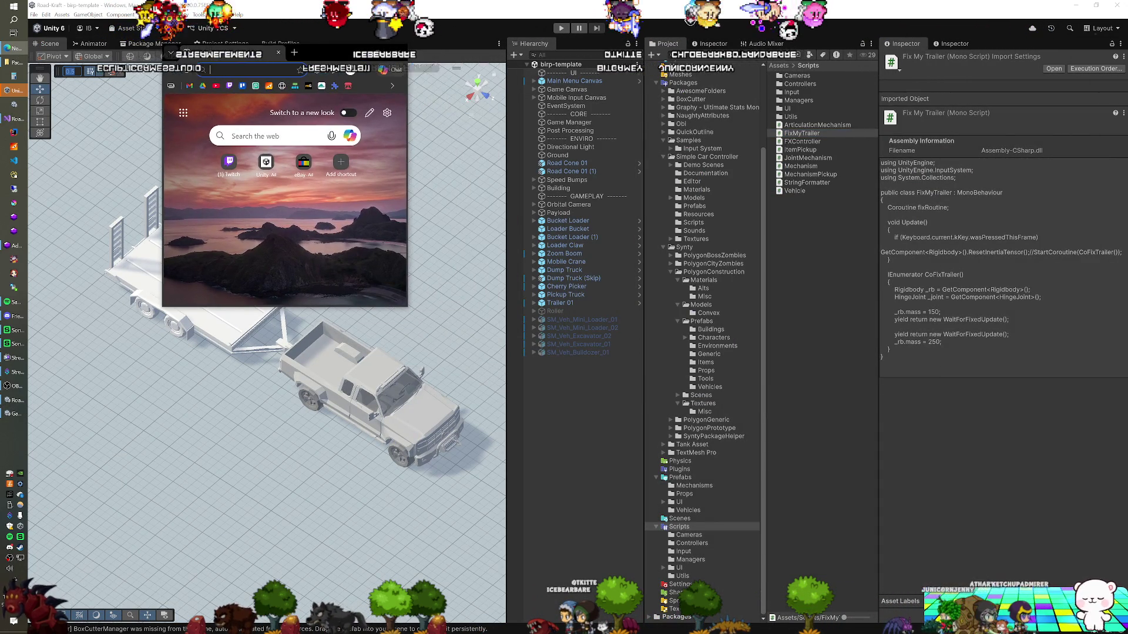
{"action": "mouse_move", "coordinate": [410, 307]}
{"action": "left_mouse_down"}
{"action": "mouse_move", "coordinate": [612, 446]}
{"action": "mouse_move", "coordinate": [994, 547]}
{"action": "left_mouse_up"}
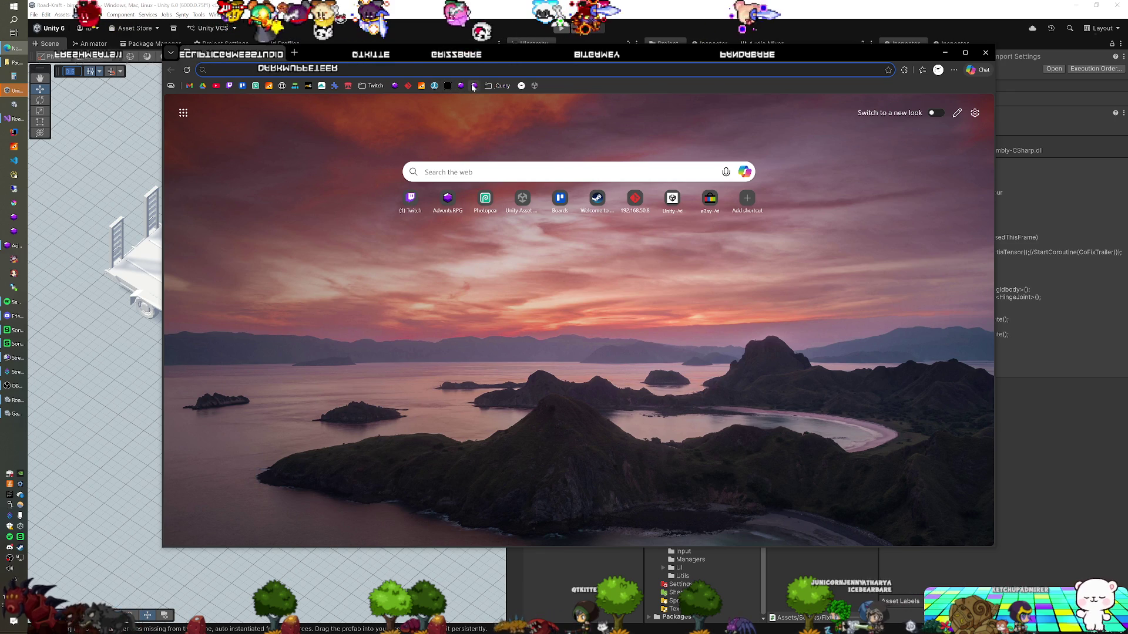
{"action": "type", "text": "ocal.adventurpg.com/admin/"}
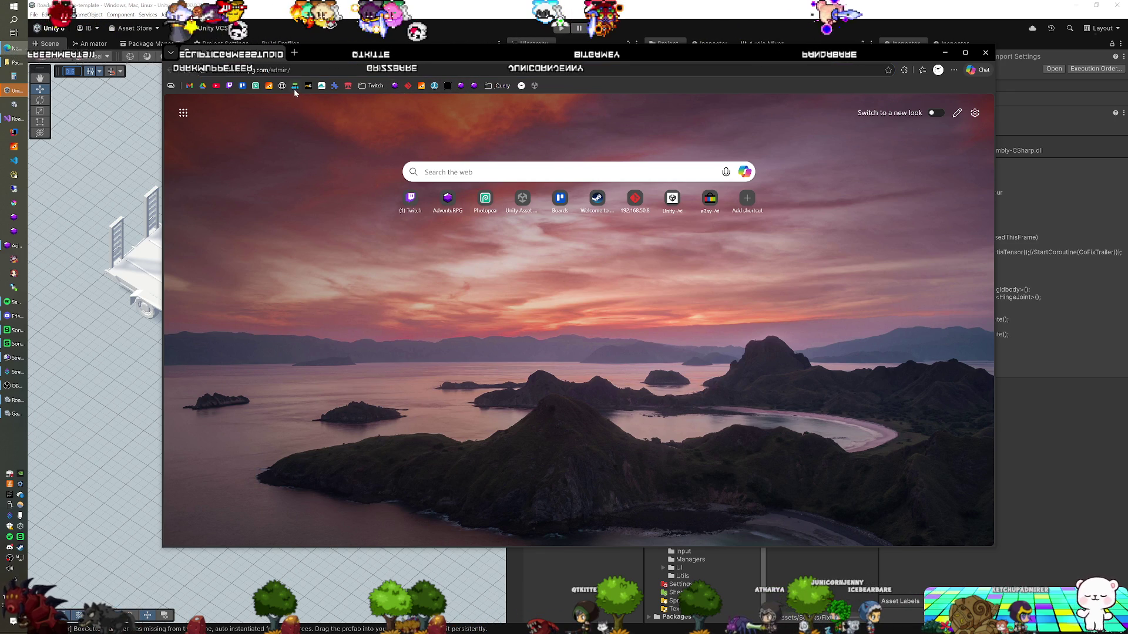
{"action": "key", "text": "Return"}
{"action": "left_click", "coordinate": [332, 141]}
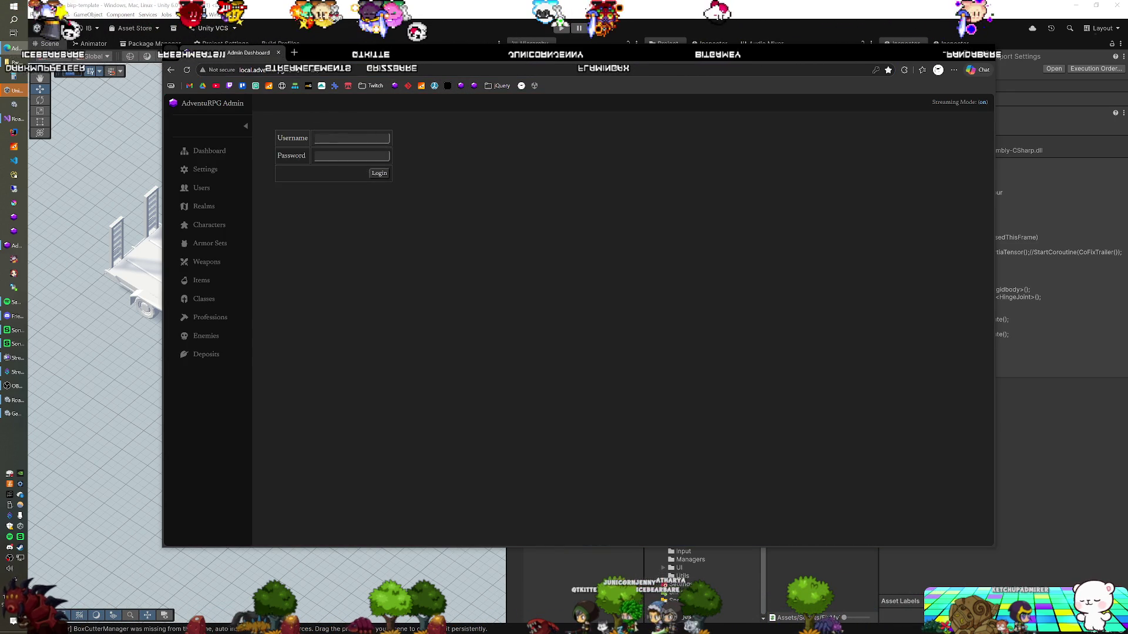
Step: Log in with the saved credentials and open the local.adventurpg.com/admin/tool stats calculator
{"action": "left_click", "coordinate": [356, 172]}
{"action": "left_click", "coordinate": [378, 174]}
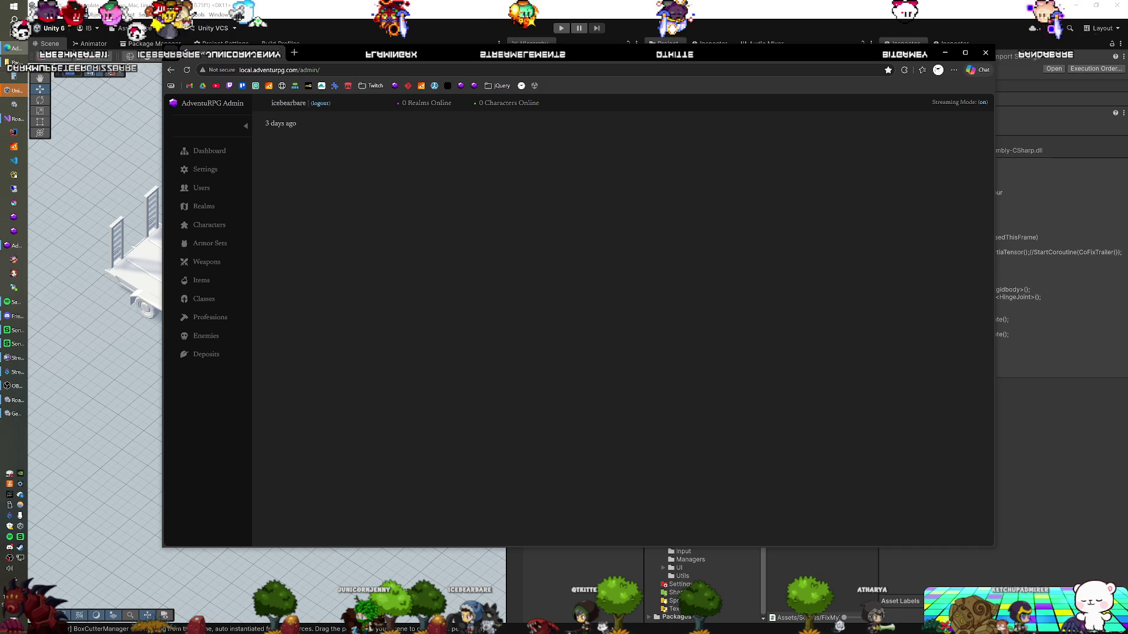
{"action": "left_click", "coordinate": [293, 70]}
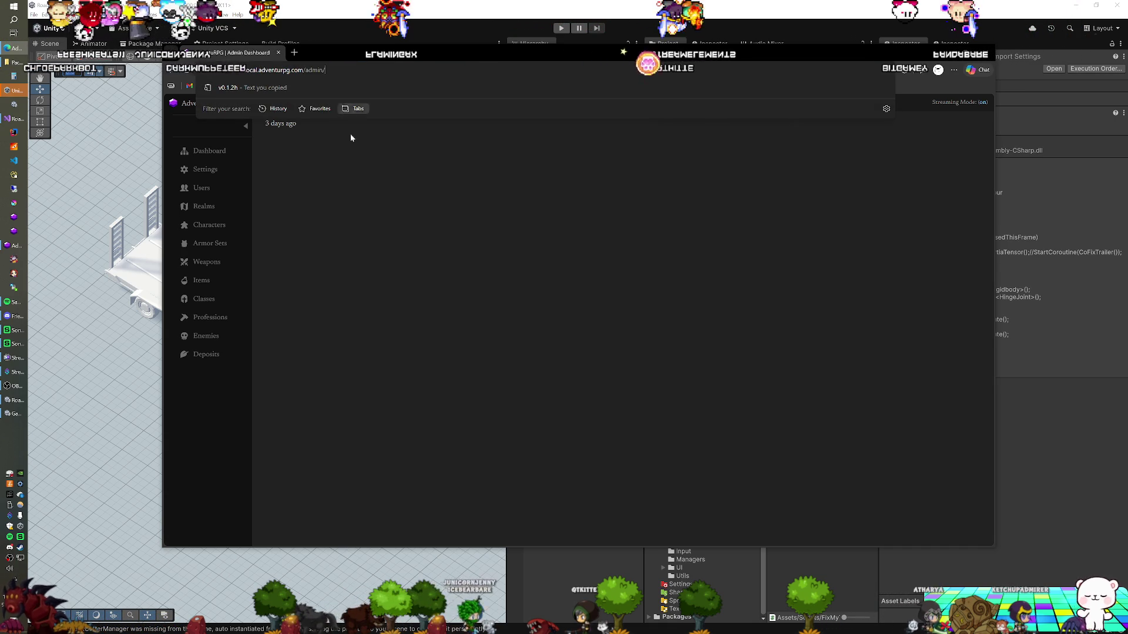
{"action": "left_click", "coordinate": [333, 197]}
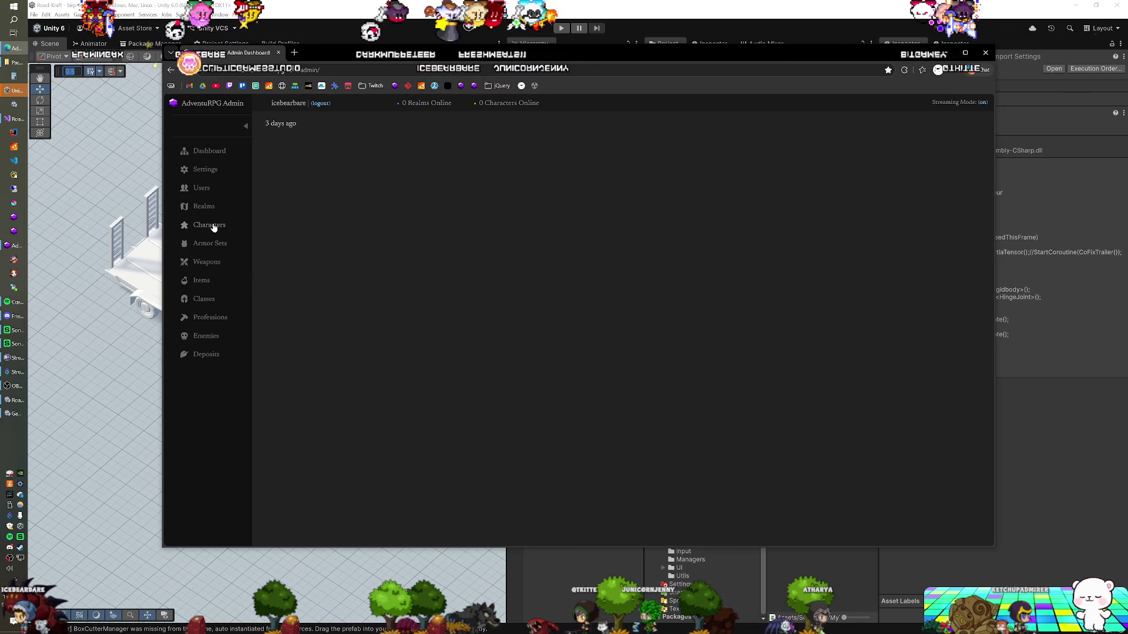
{"action": "left_click", "coordinate": [318, 70]}
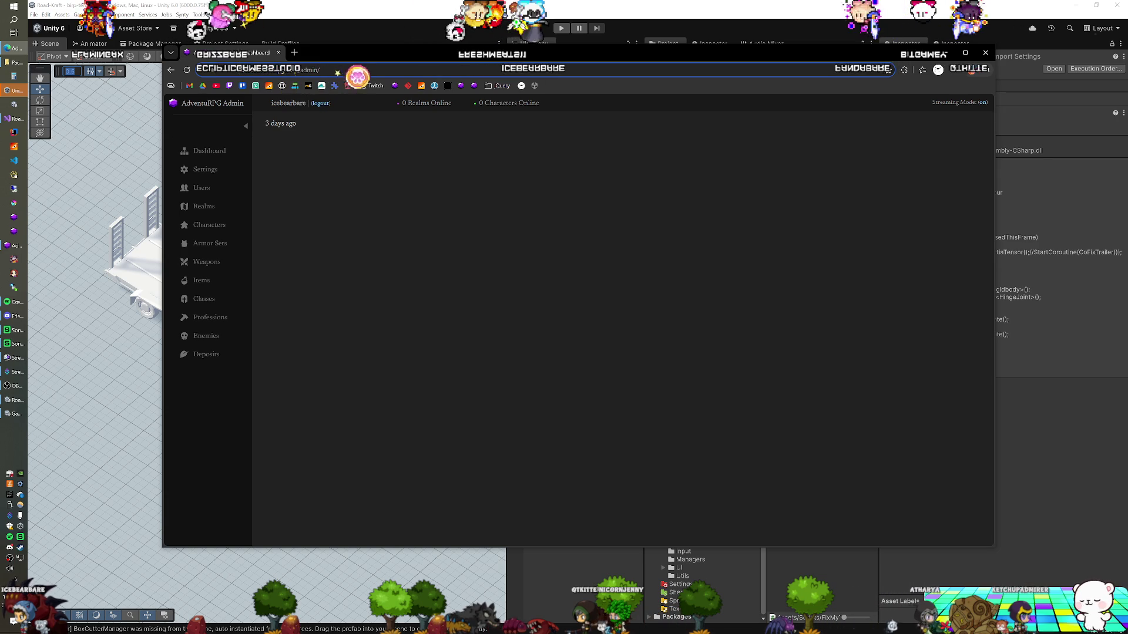
{"action": "type", "text": "local.adventurpg.com/admin/tools/statscalculator.cfm"}
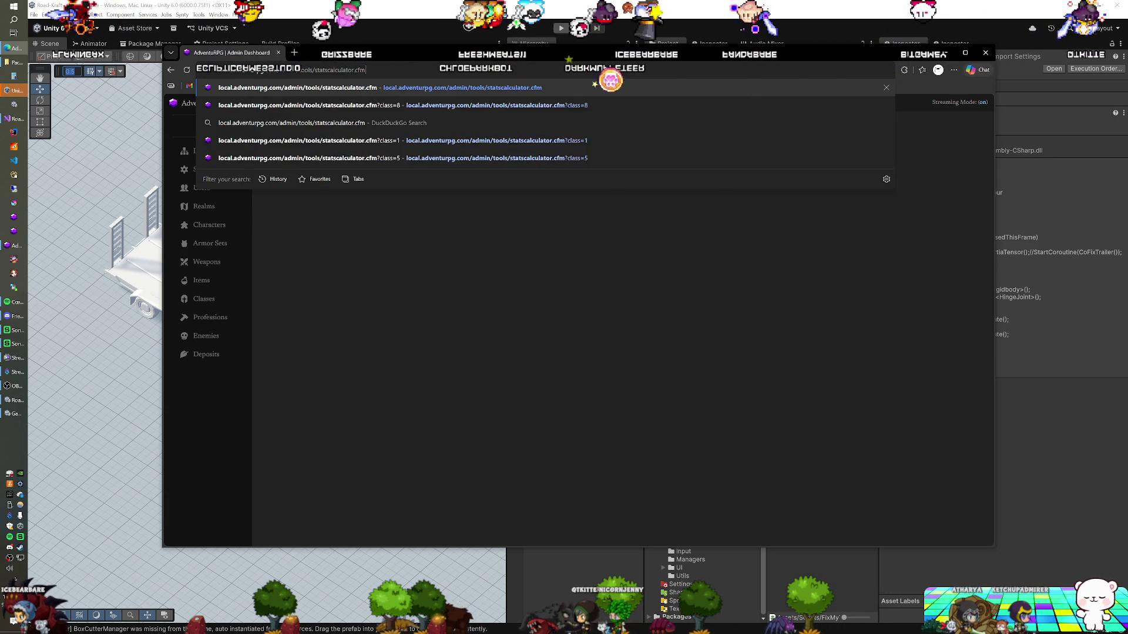
{"action": "key", "text": "Return"}
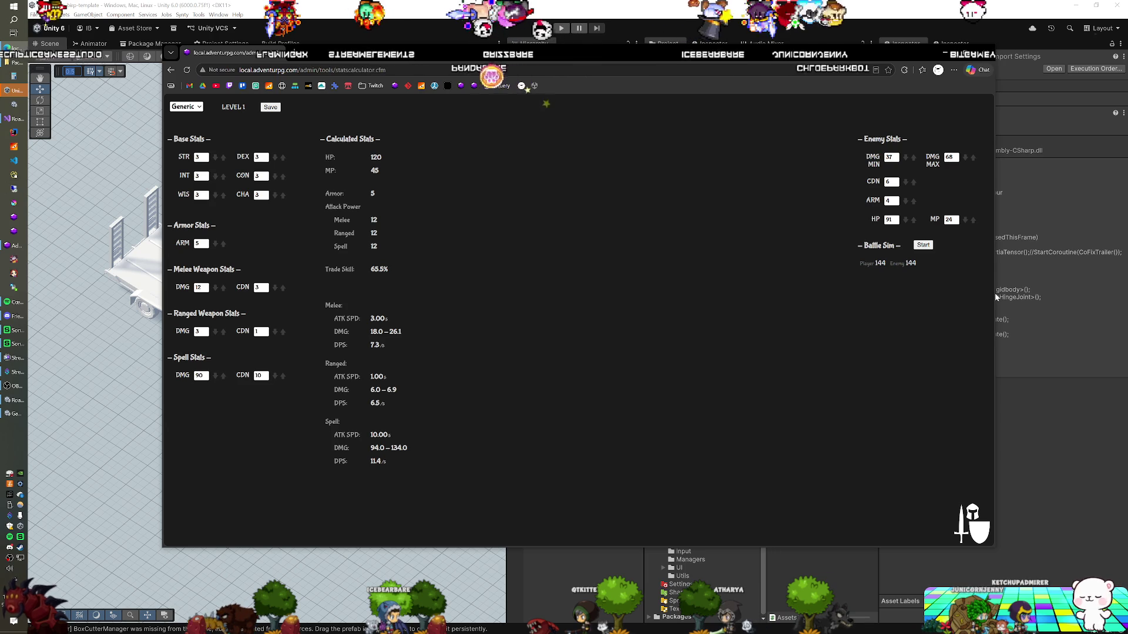
Step: Narrow the browser and run the Battle Sim with the Generic class stats
{"action": "mouse_move", "coordinate": [980, 293]}
{"action": "left_mouse_down"}
{"action": "mouse_move", "coordinate": [582, 314]}
{"action": "mouse_move", "coordinate": [622, 316]}
{"action": "left_mouse_up"}
{"action": "left_click", "coordinate": [549, 245]}
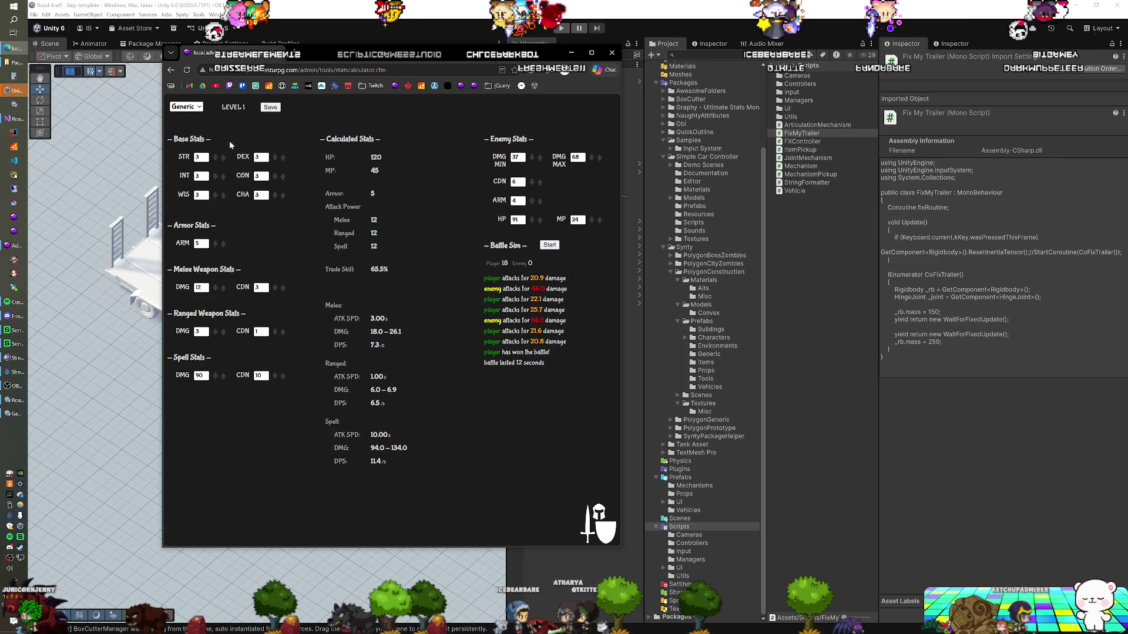
{"action": "left_click", "coordinate": [199, 107]}
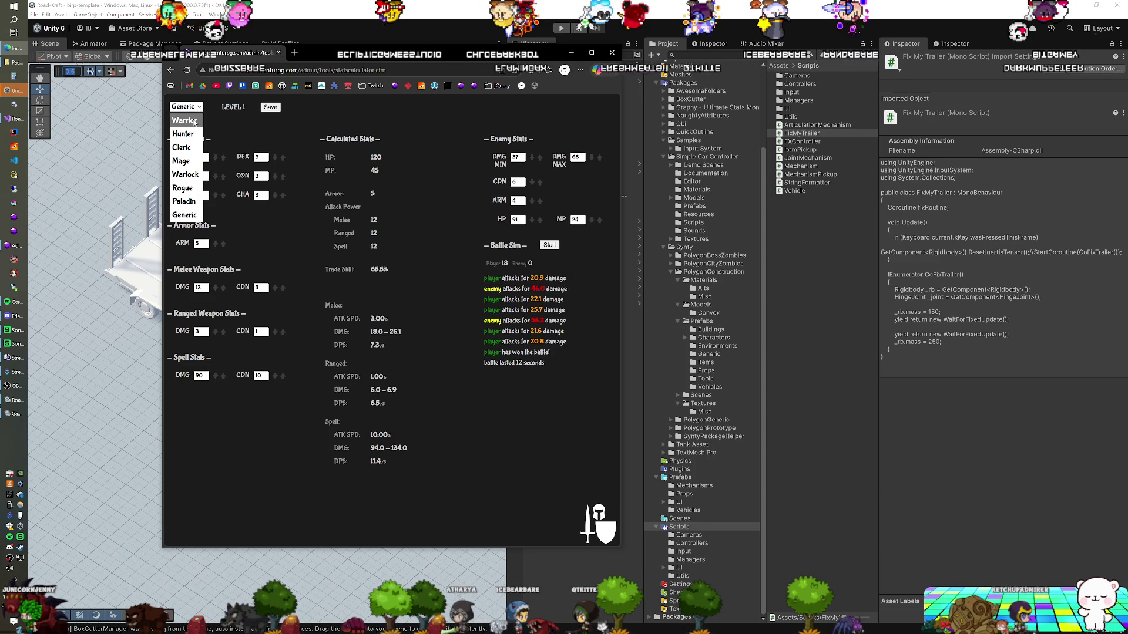
Step: Switch the calculator to Warrior, then Warlock, to compare their stats
{"action": "left_click", "coordinate": [194, 121]}
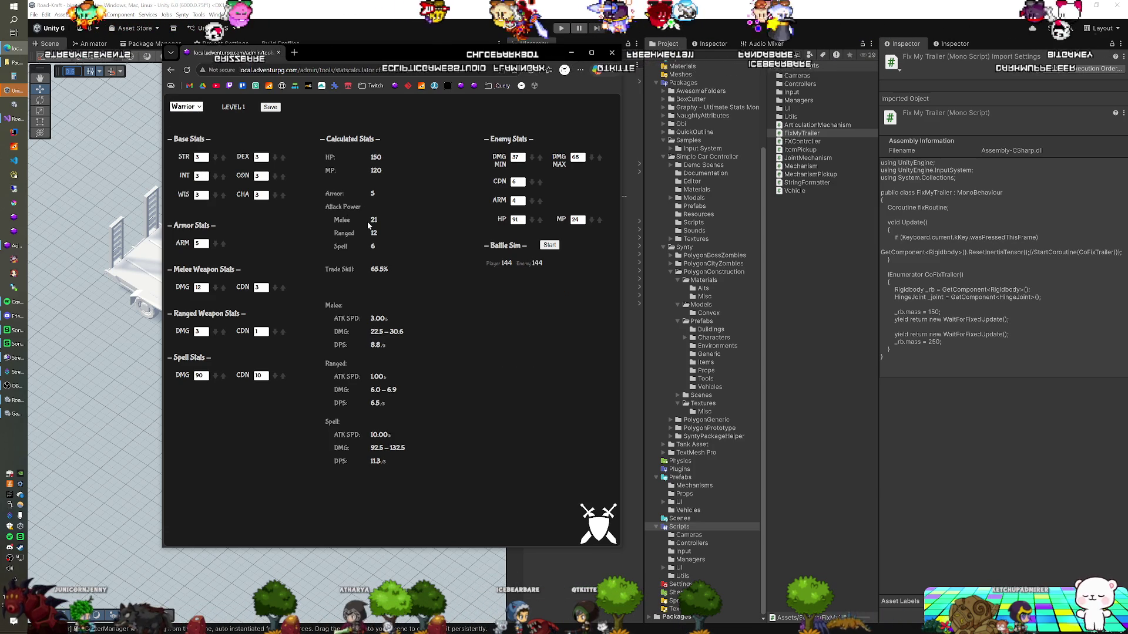
{"action": "left_click", "coordinate": [186, 107]}
{"action": "left_click", "coordinate": [185, 174]}
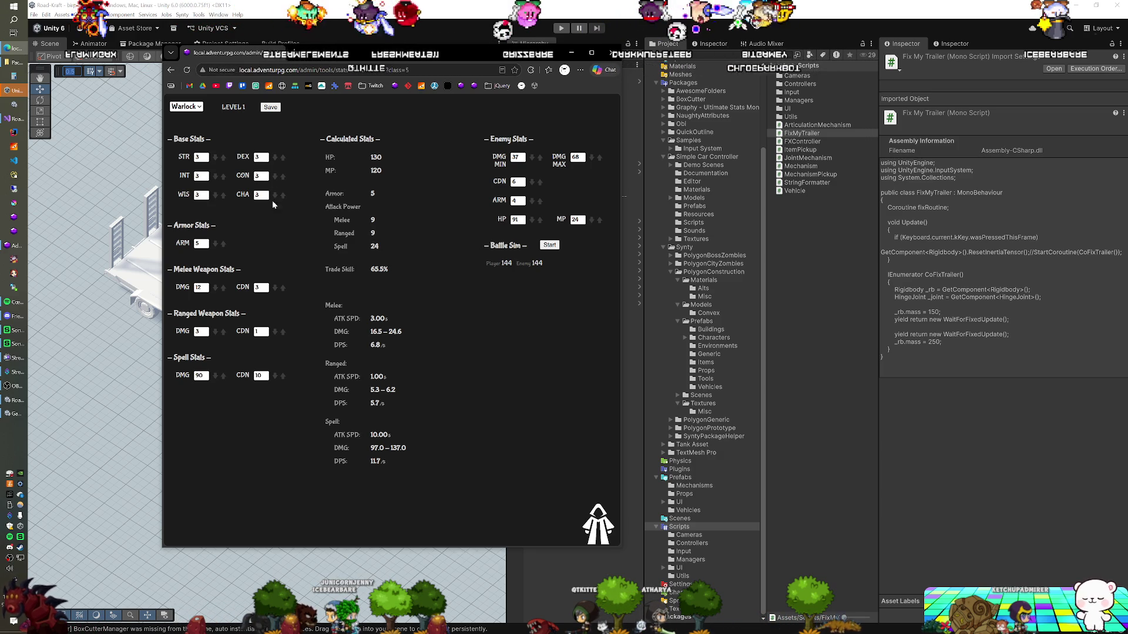
Step: Set the class back to Generic, then briefly bring Unity forward and return
{"action": "left_click", "coordinate": [202, 110]}
{"action": "key", "text": "Escape"}
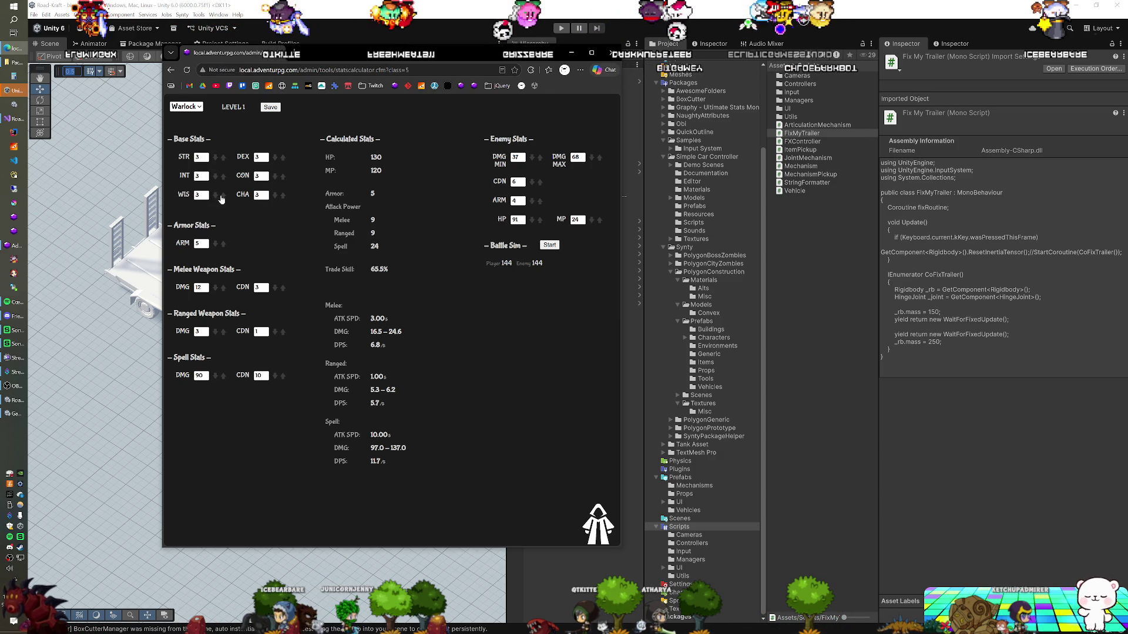
{"action": "left_click", "coordinate": [195, 109]}
{"action": "left_click", "coordinate": [187, 215]}
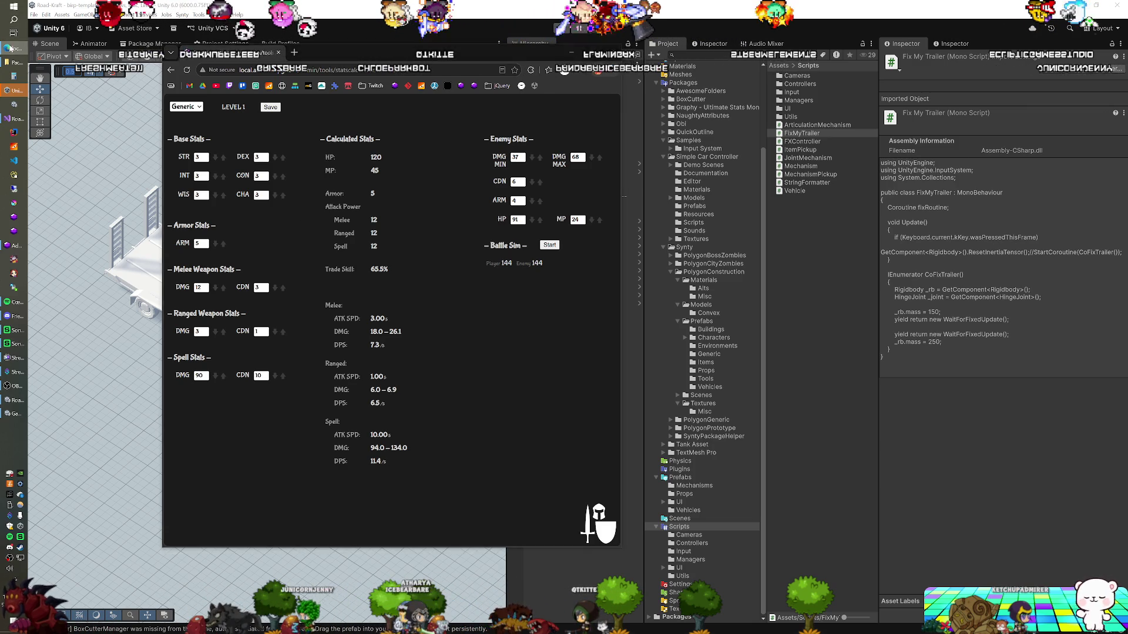
{"action": "left_click", "coordinate": [102, 57]}
{"action": "left_click", "coordinate": [19, 52]}
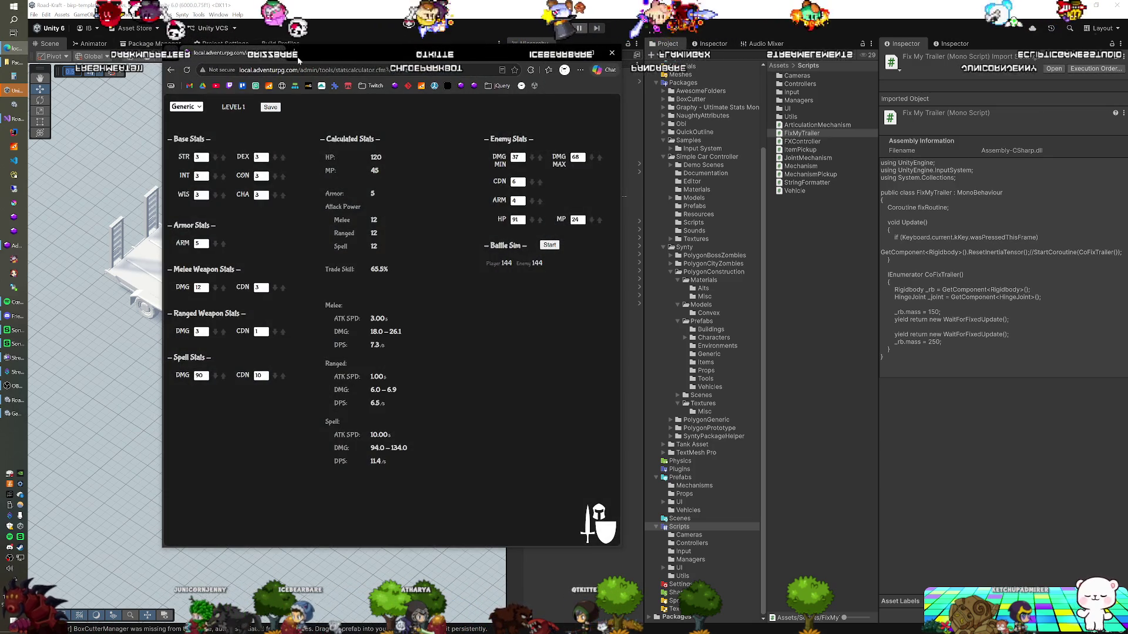
Step: Open Trello's AdventuRPG board in a new tab, widen it, and open the Server Bug card
{"action": "left_click", "coordinate": [292, 53]}
{"action": "left_click", "coordinate": [258, 86]}
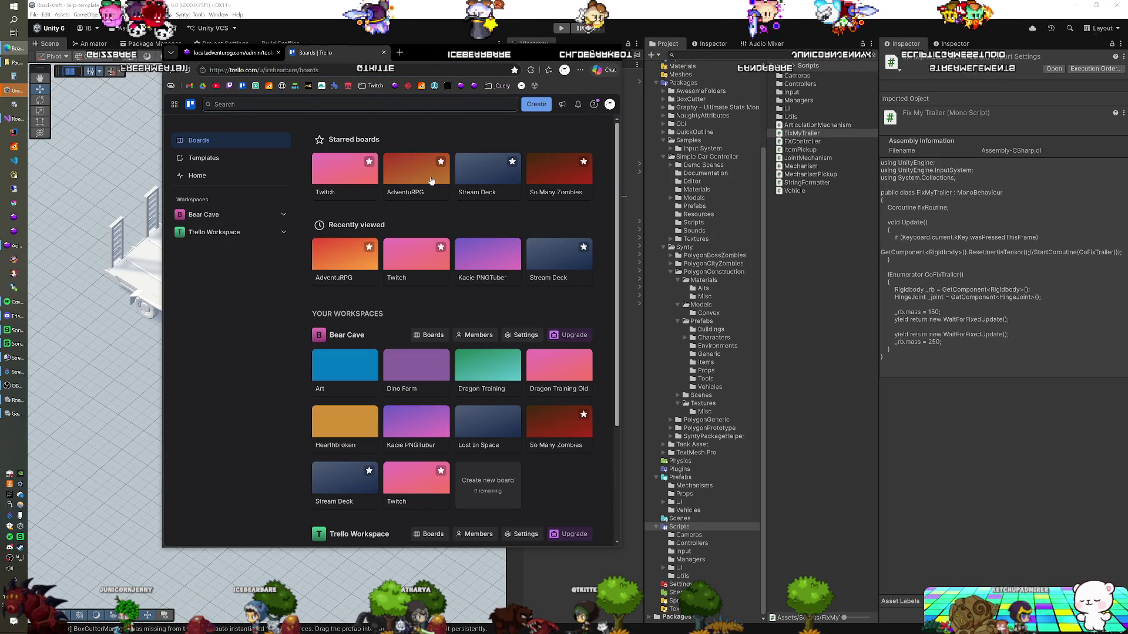
{"action": "left_click", "coordinate": [439, 175]}
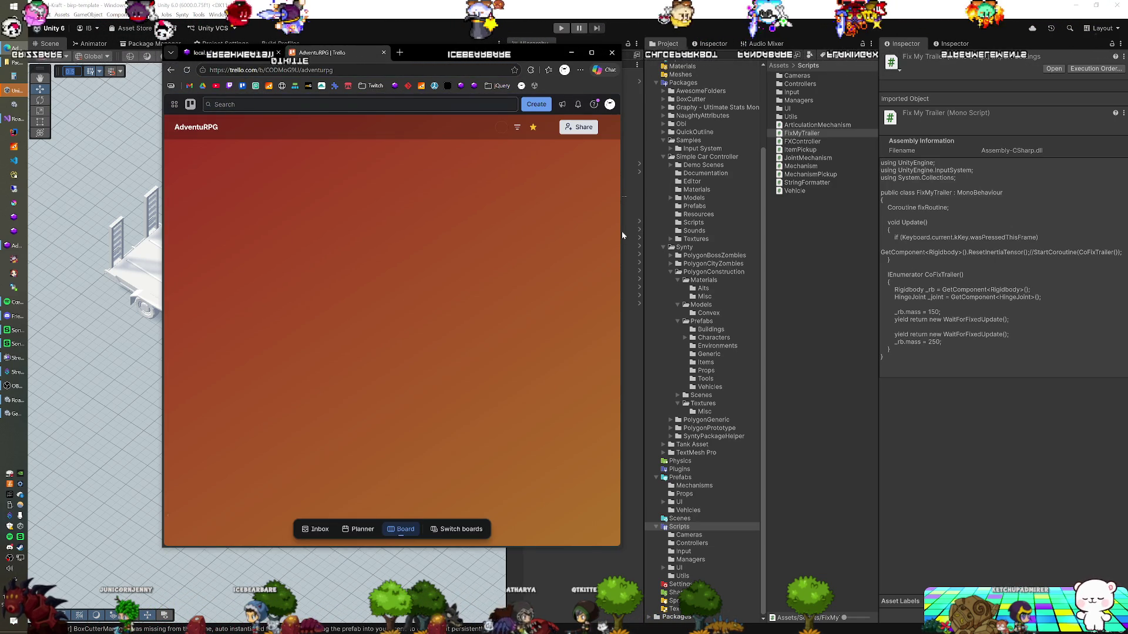
{"action": "left_click_drag", "start_coordinate": [622, 232], "coordinate": [882, 238]}
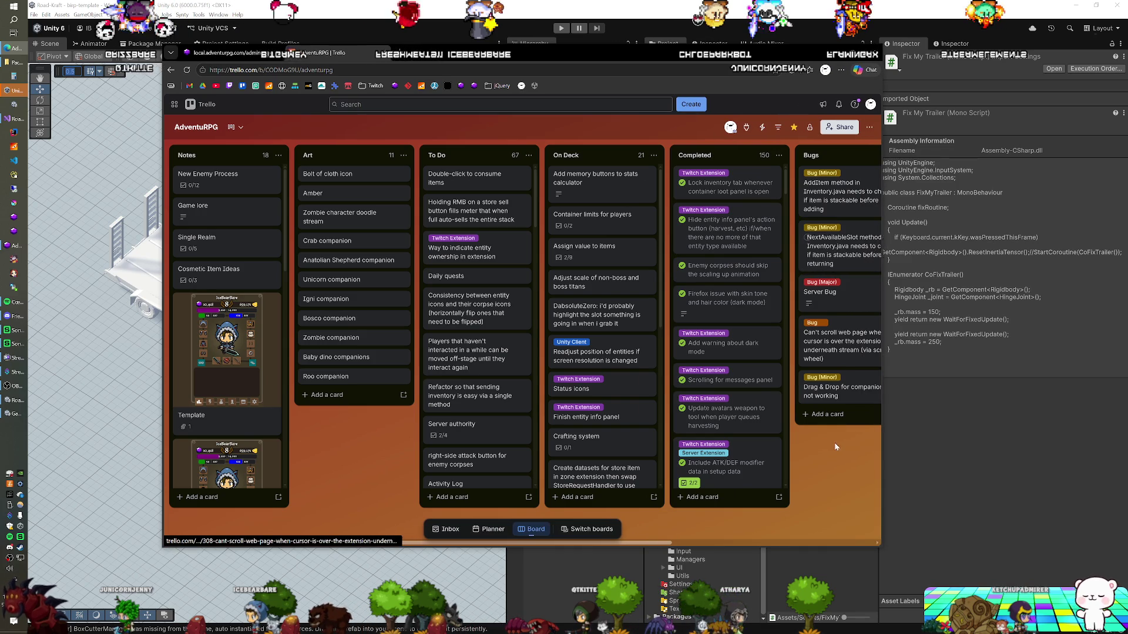
{"action": "scroll", "coordinate": [773, 423], "scroll_direction": "right", "scroll_amount": 3}
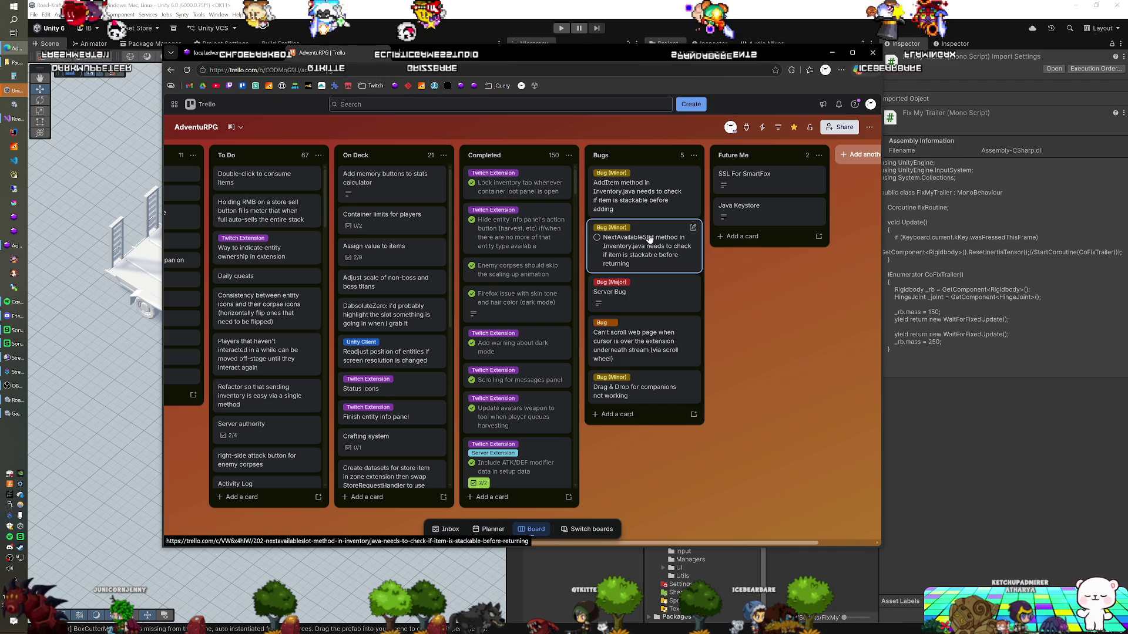
{"action": "left_click", "coordinate": [651, 301]}
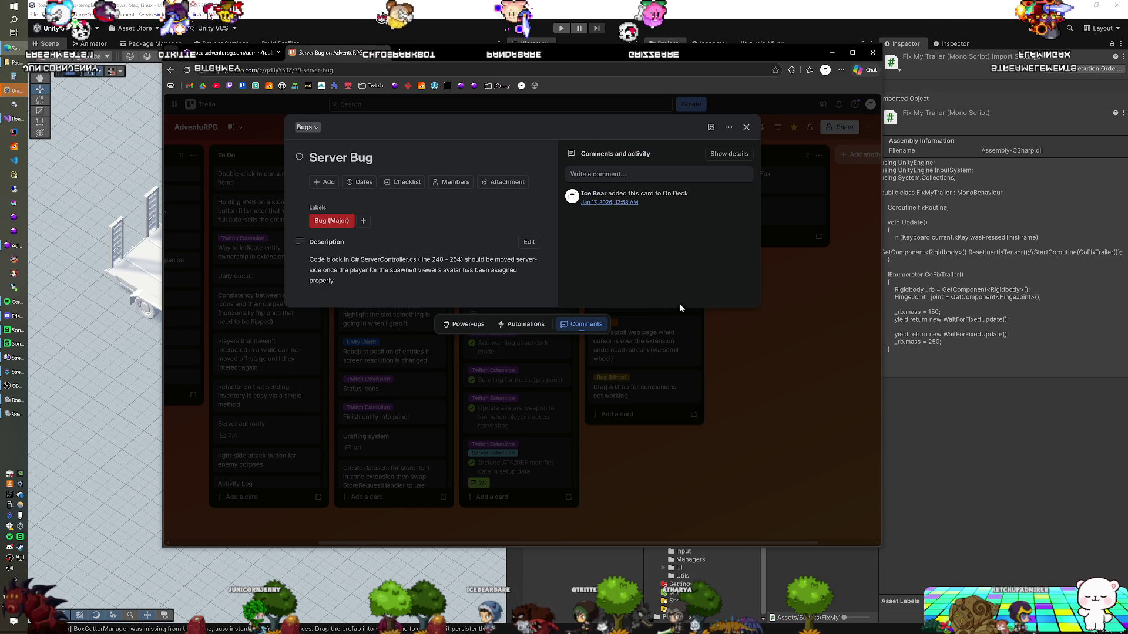
Step: Close Server Bug, then open and close the scrolling bug and Drag & Drop for companions cards
{"action": "left_click", "coordinate": [760, 347]}
{"action": "left_click", "coordinate": [653, 347]}
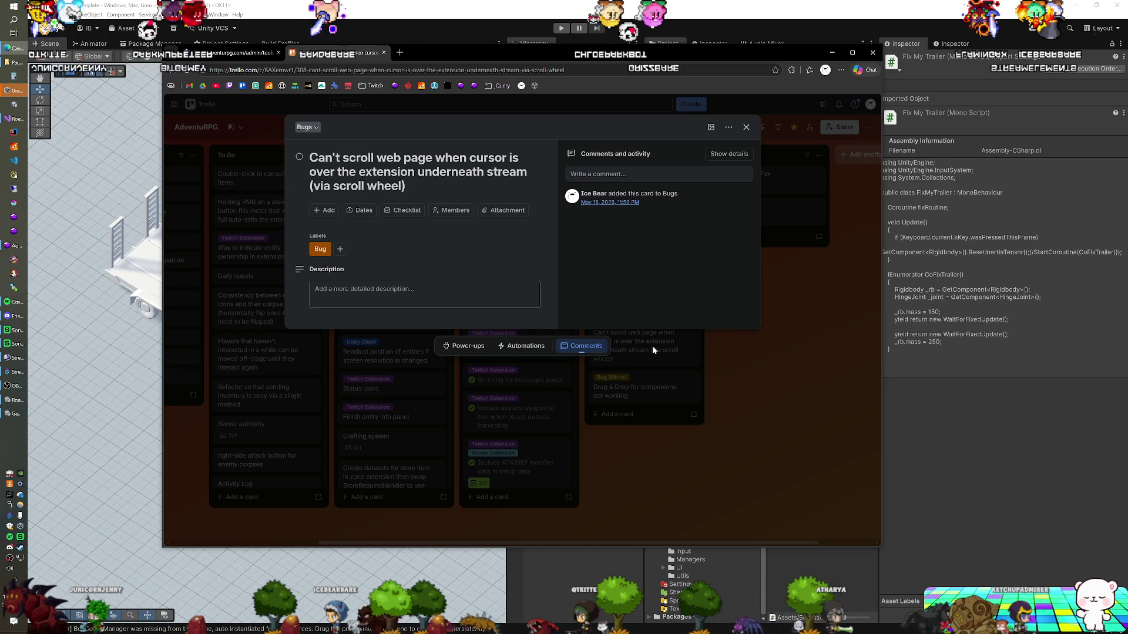
{"action": "left_click", "coordinate": [689, 354]}
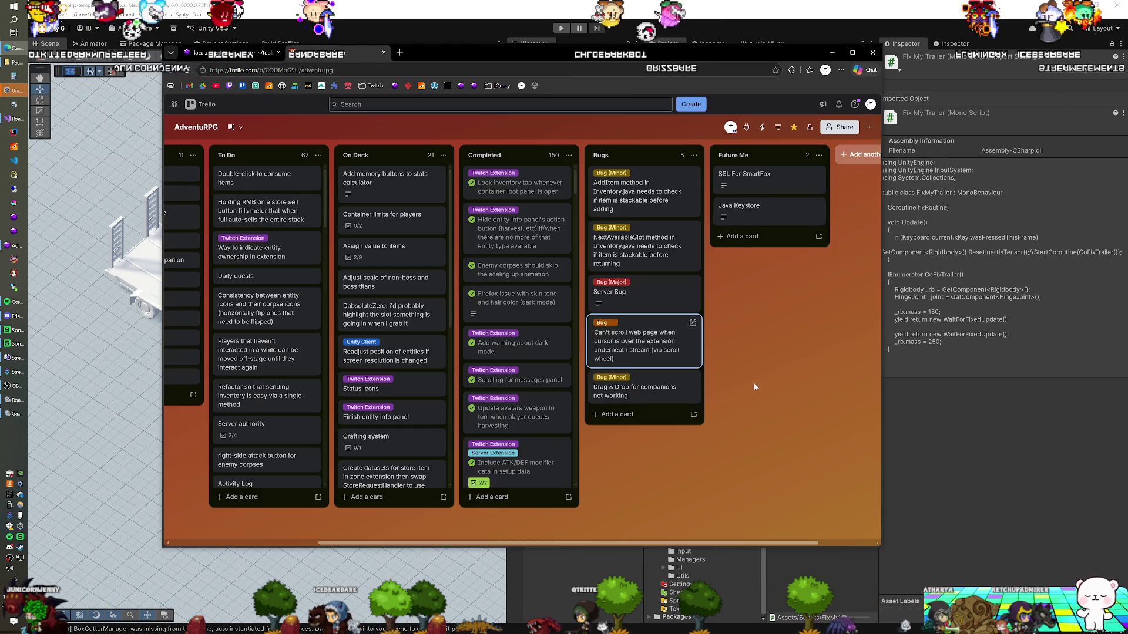
{"action": "left_click", "coordinate": [639, 399]}
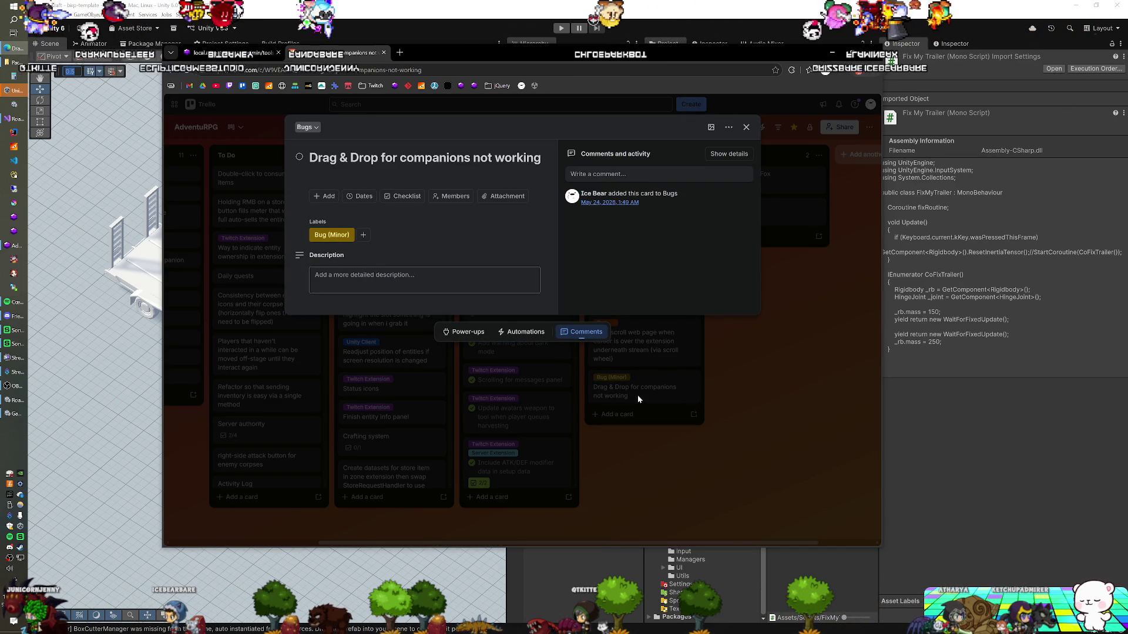
{"action": "left_click", "coordinate": [842, 346]}
{"action": "left_click_drag", "start_coordinate": [598, 453], "coordinate": [763, 461]}
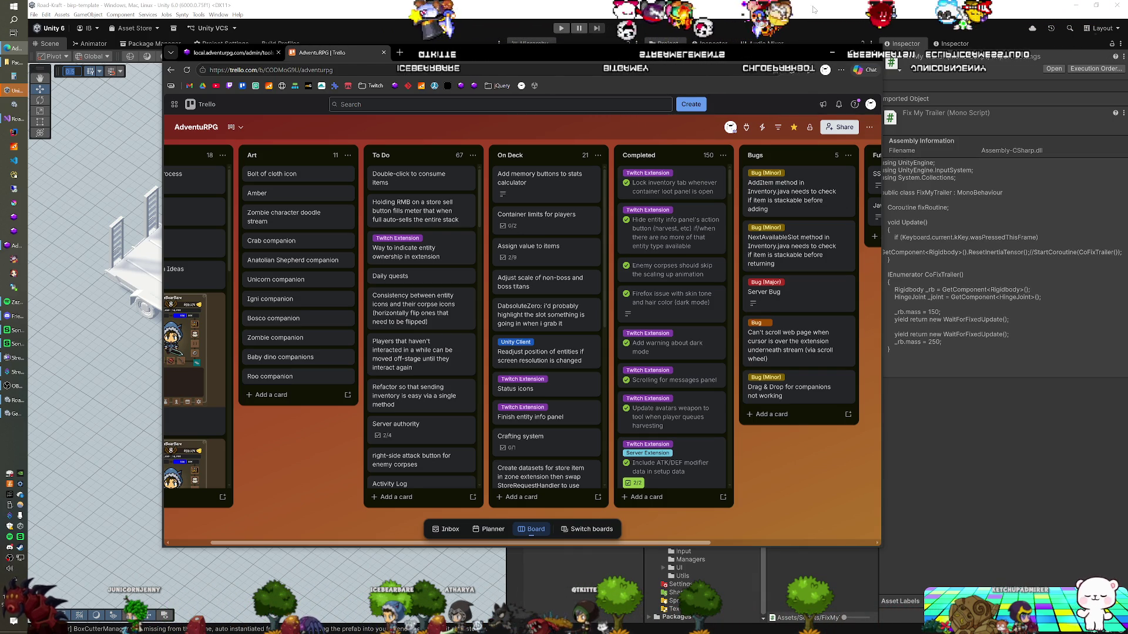
Step: Switch back to Unity and enter Play mode with Ctrl+P
{"action": "key", "text": "alt+Tab"}
{"action": "key", "text": "ctrl+p"}
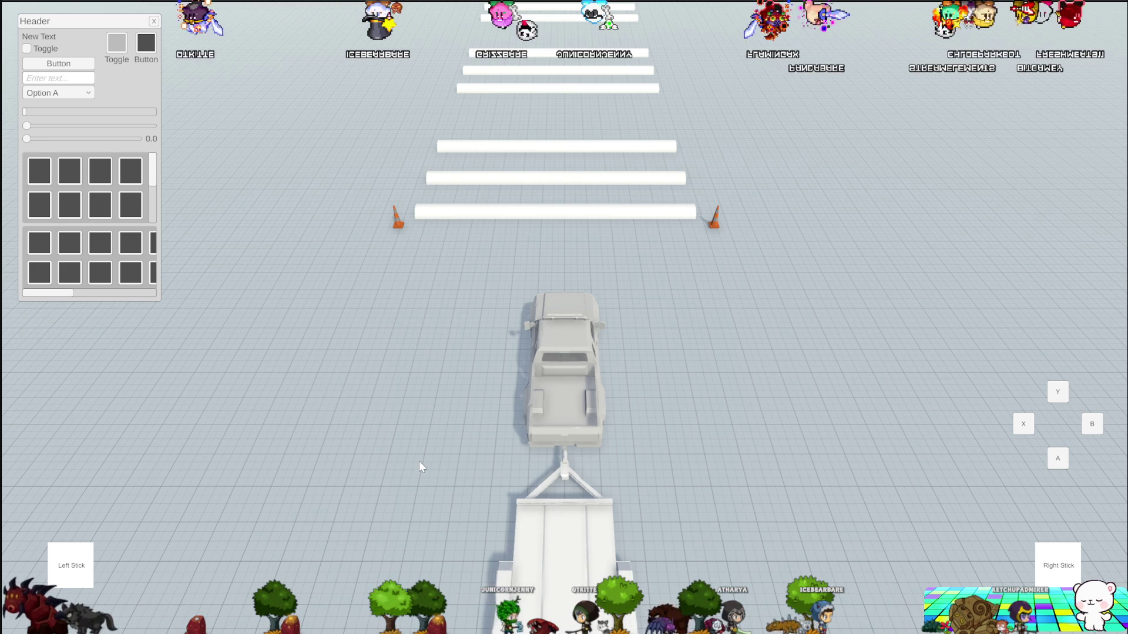
Step: Drive the pickup truck forward with W, towing the trailer toward the ramps
{"action": "key", "text": "w"}
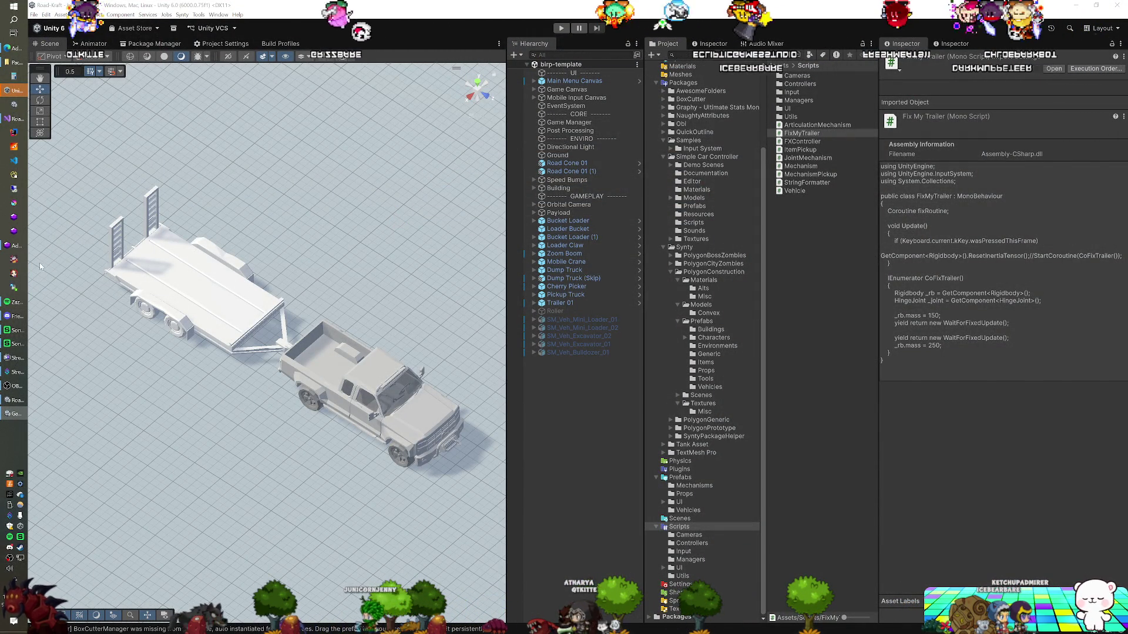
Step: Launch the AdventuRPG project from Unity Hub's Projects list
{"action": "left_click", "coordinate": [18, 146]}
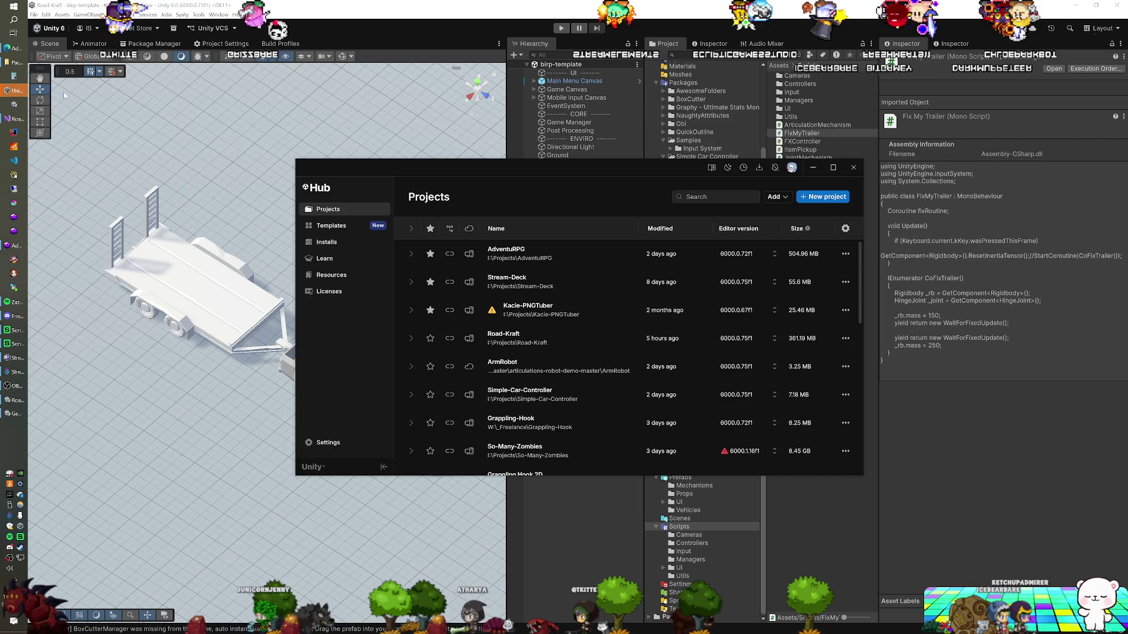
{"action": "left_click", "coordinate": [507, 253]}
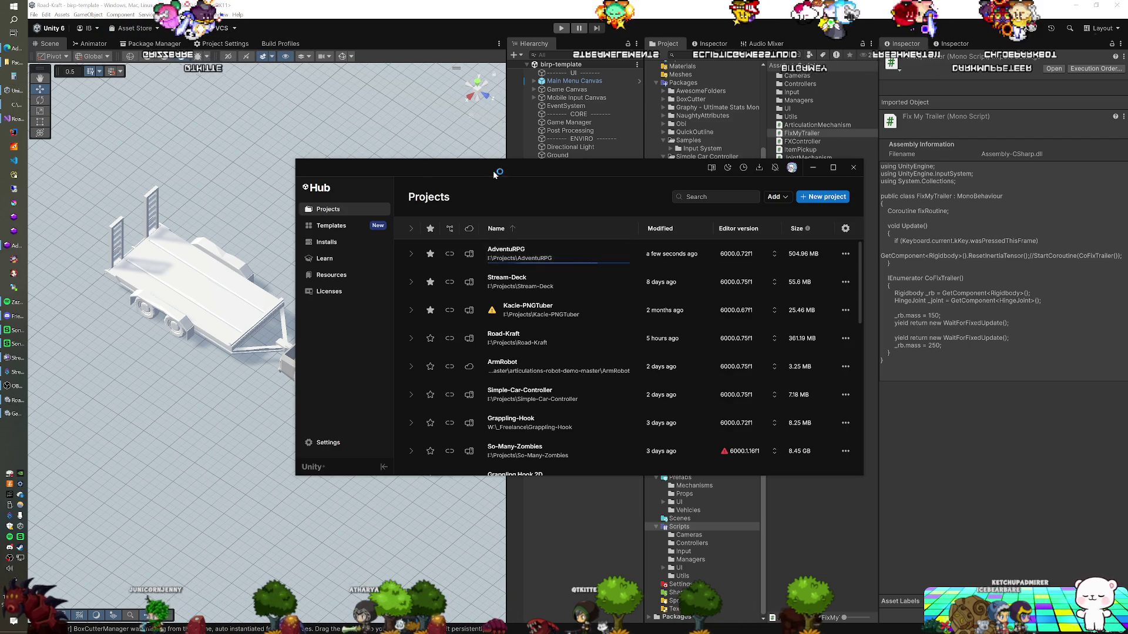